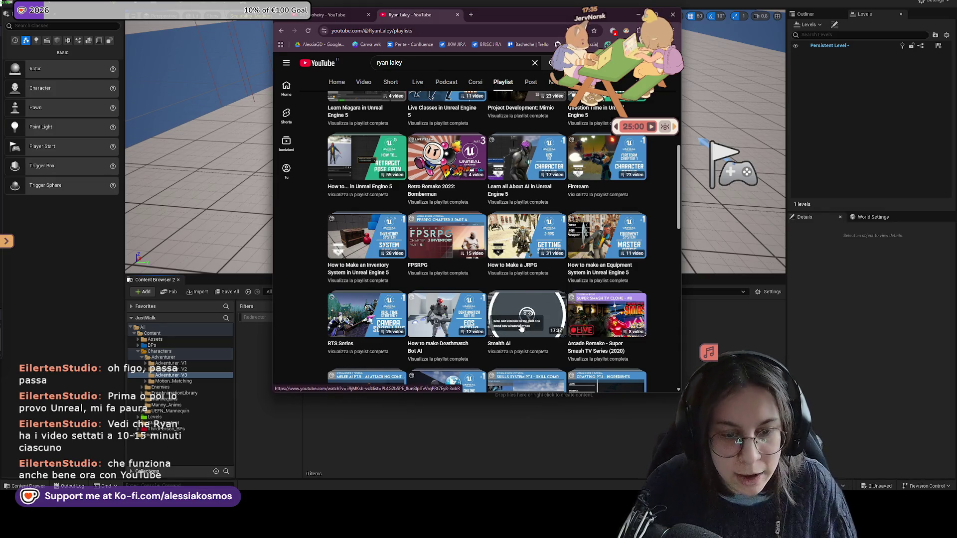
scroll(524, 315, "down", 2)
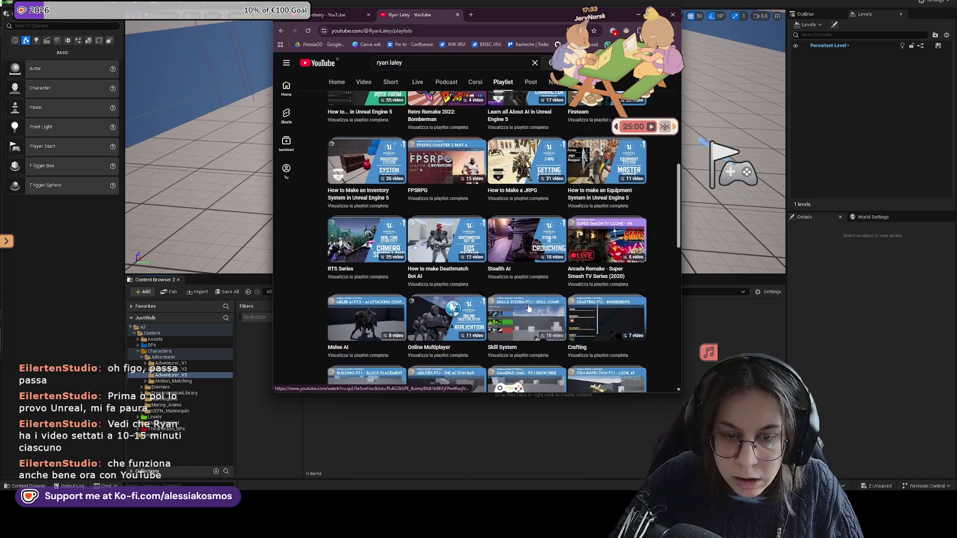
scroll(530, 309, "down", 3)
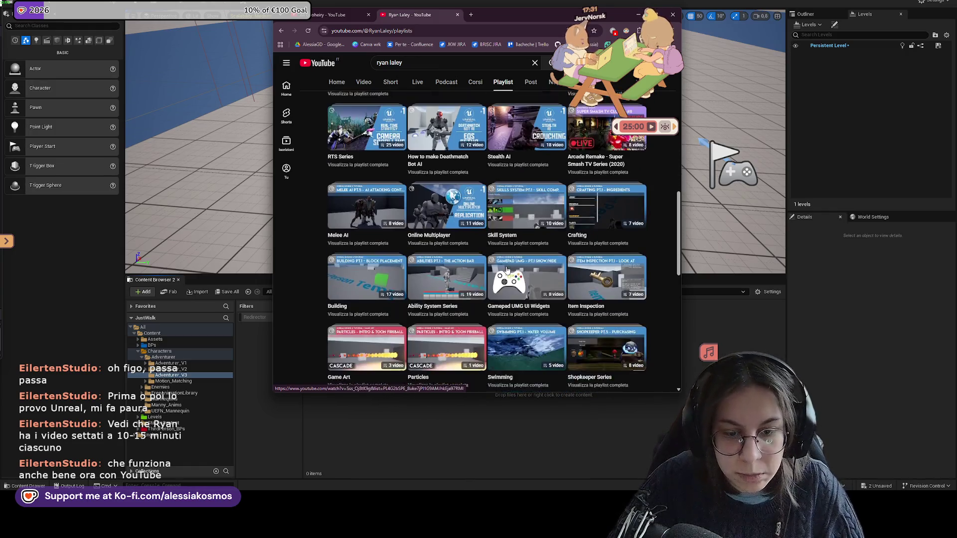
scroll(494, 294, "down", 1)
scroll(494, 294, "down", 1)
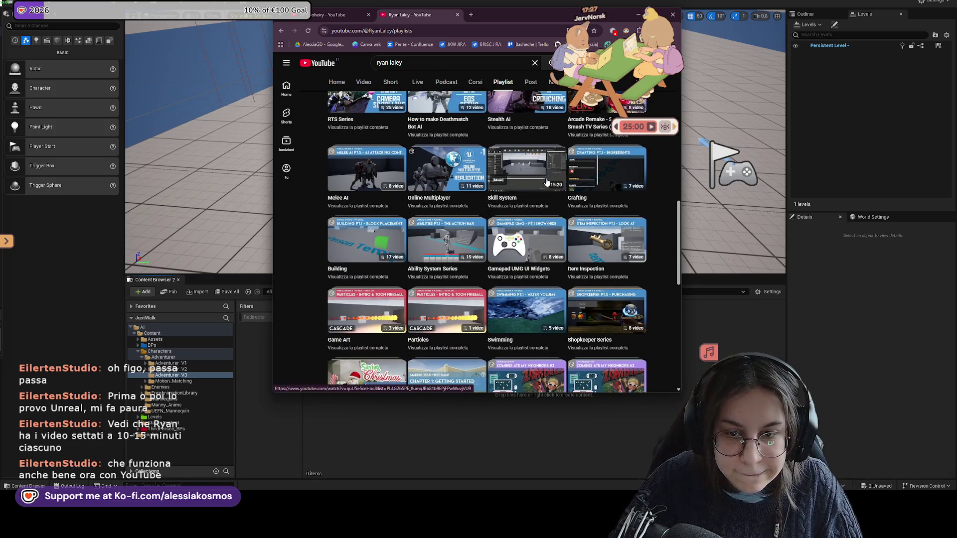
mouse_move(525, 278)
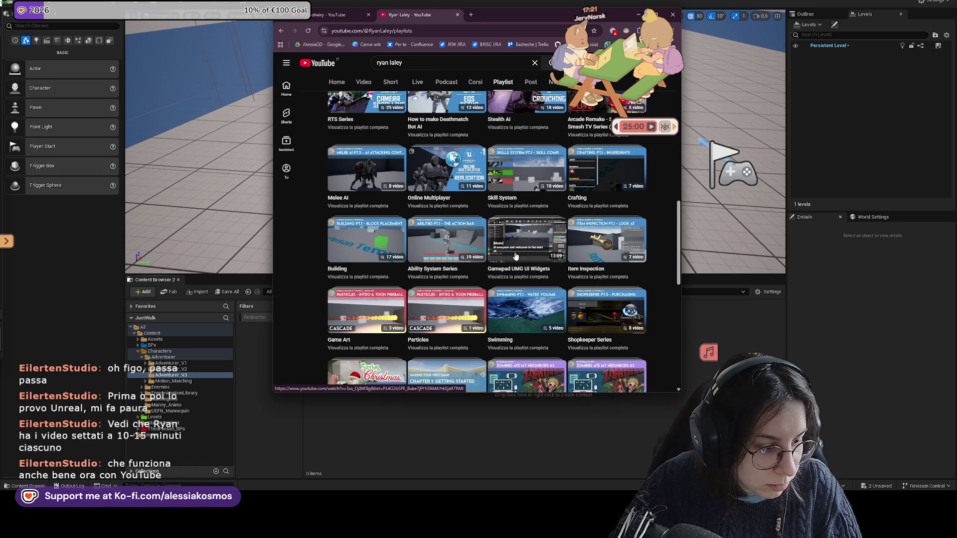
scroll(486, 224, "up", 5)
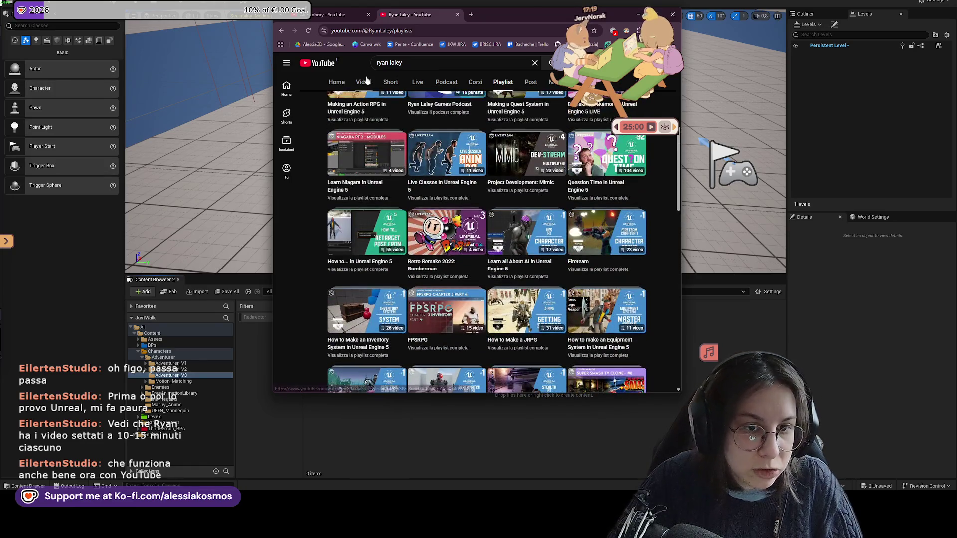
Show Ryan Laley's Videos tab sorted by popularity and glance at the channel description
left_click(362, 82)
scroll(459, 207, "down", 3)
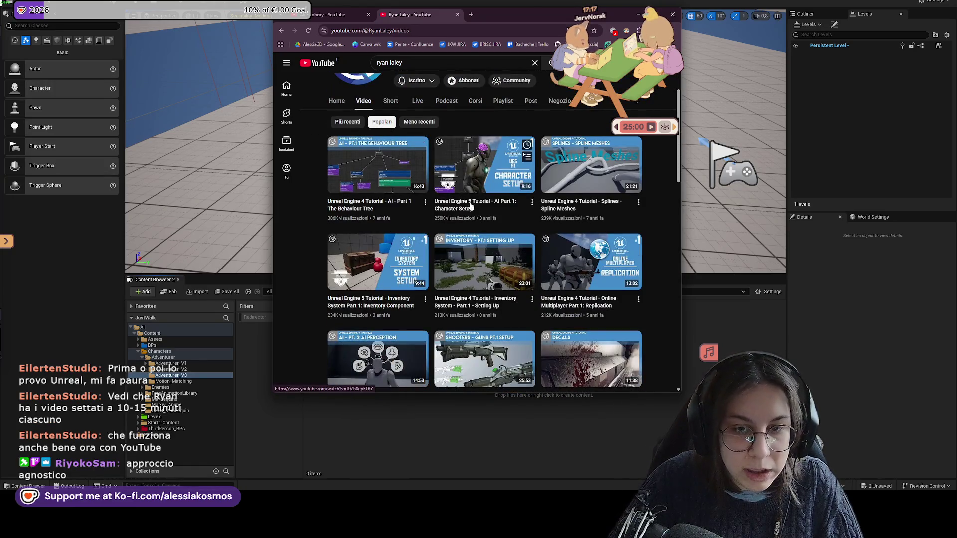
mouse_move(591, 166)
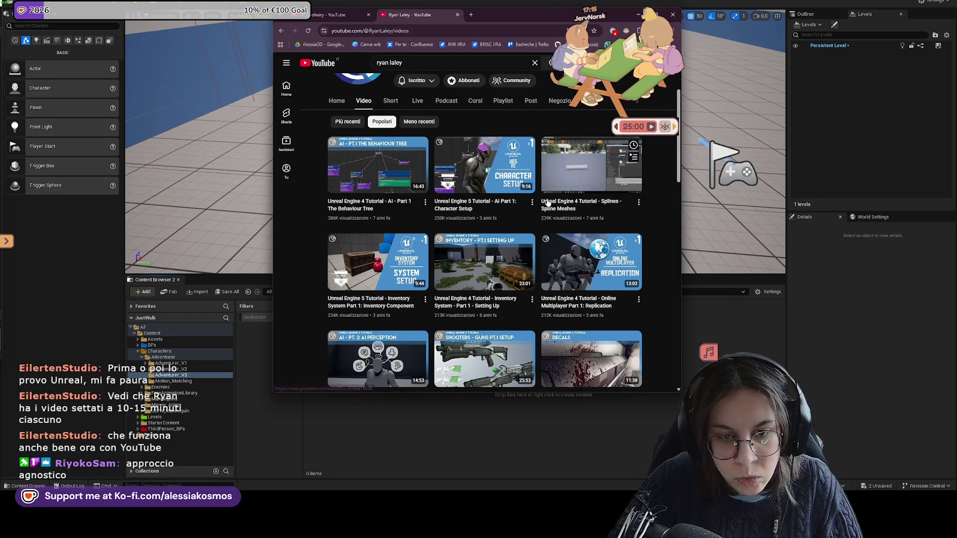
scroll(666, 257, "down", 3)
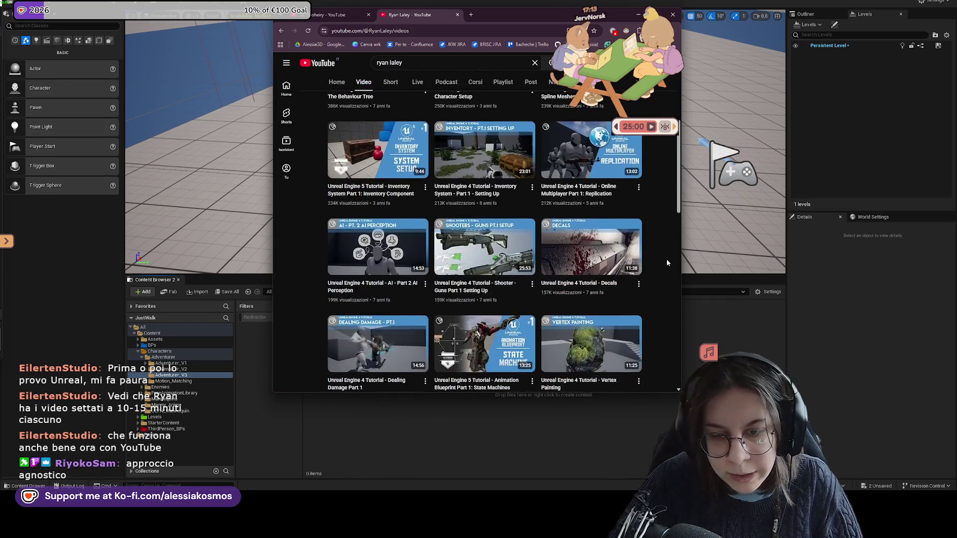
scroll(655, 250, "down", 2)
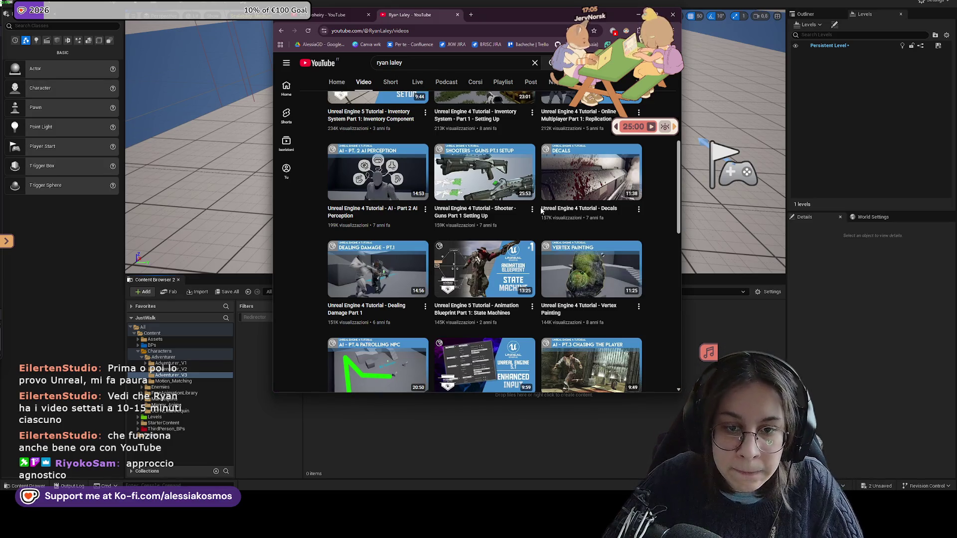
scroll(476, 317, "up", 1)
scroll(477, 317, "up", 2)
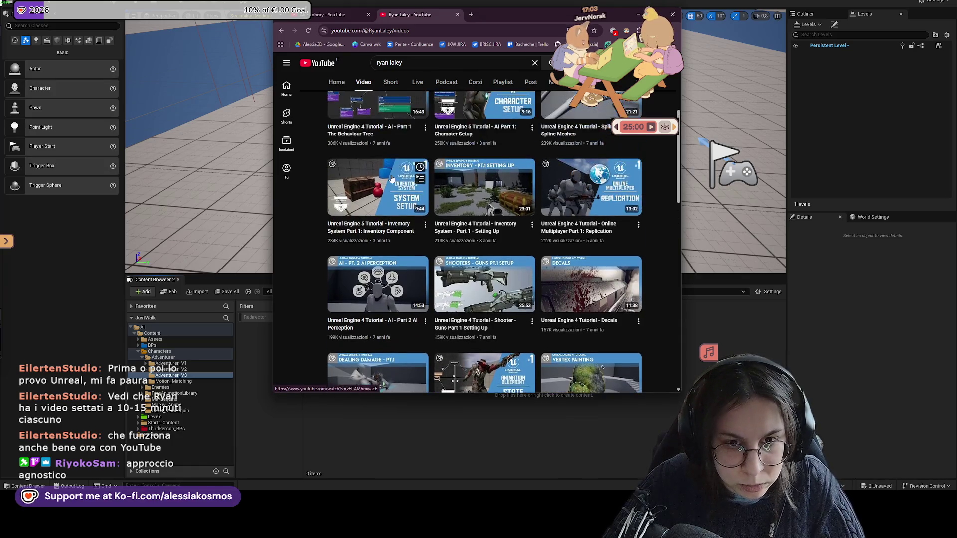
scroll(674, 233, "up", 3)
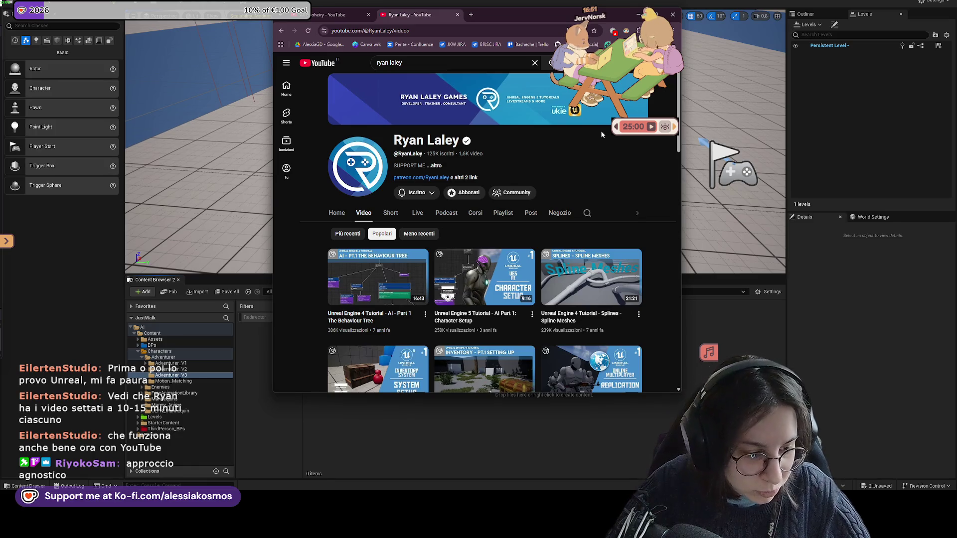
left_click(440, 163)
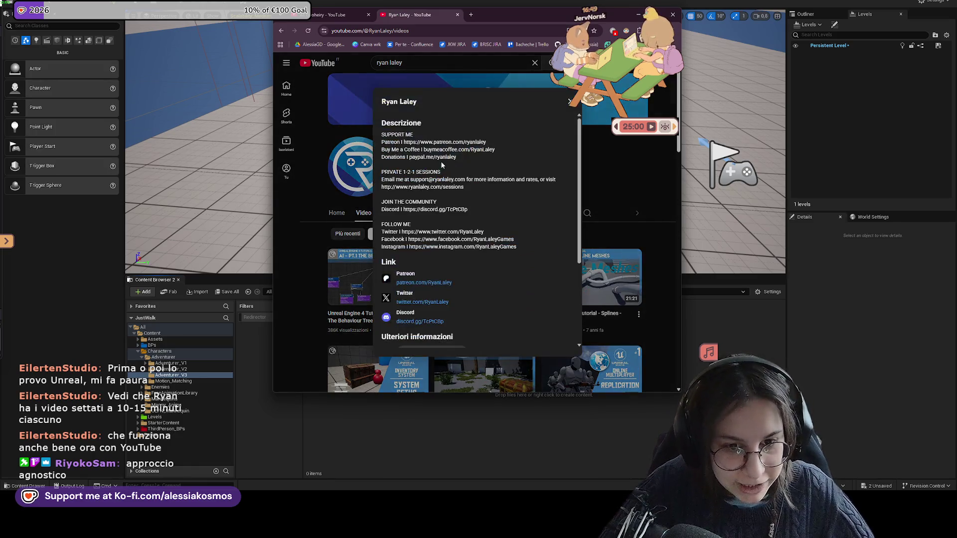
left_click(570, 100)
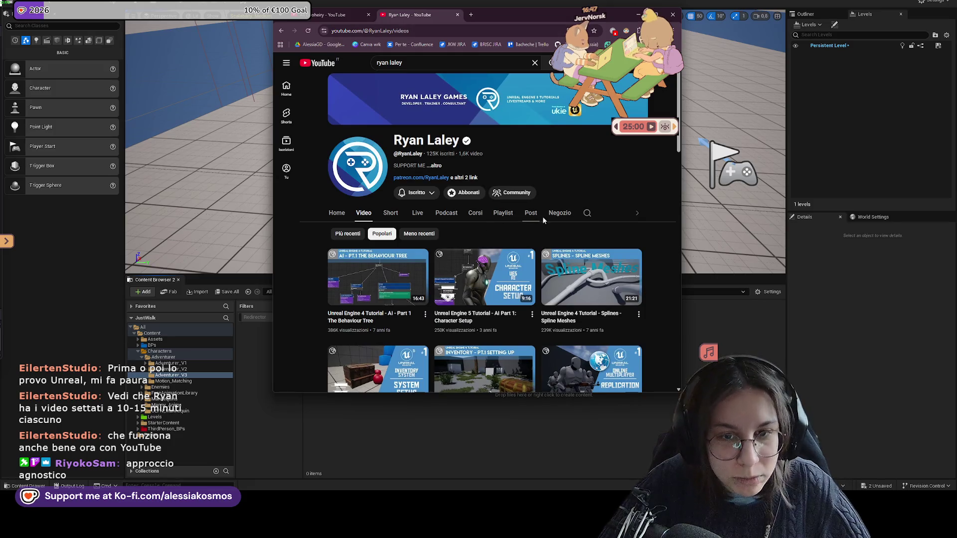
scroll(536, 236, "down", 3)
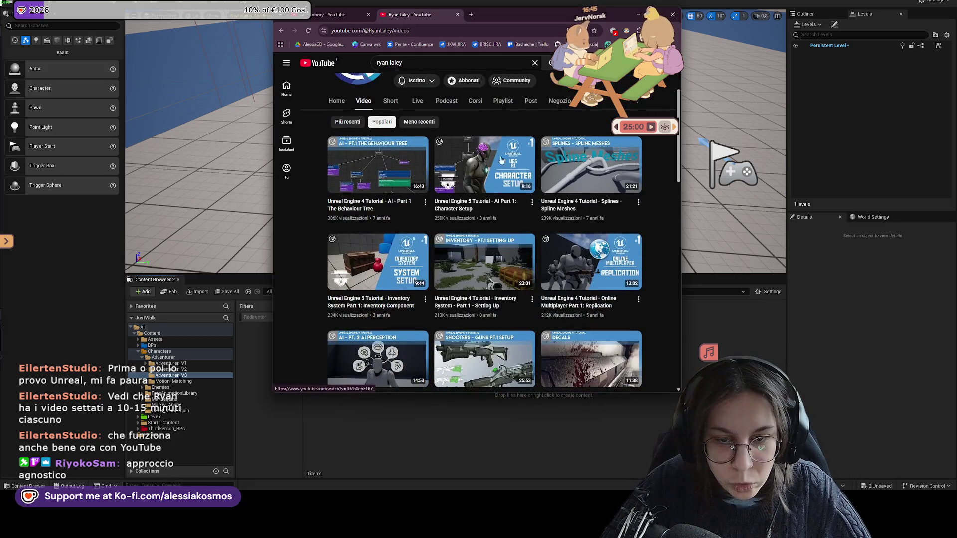
scroll(478, 186, "up", 2)
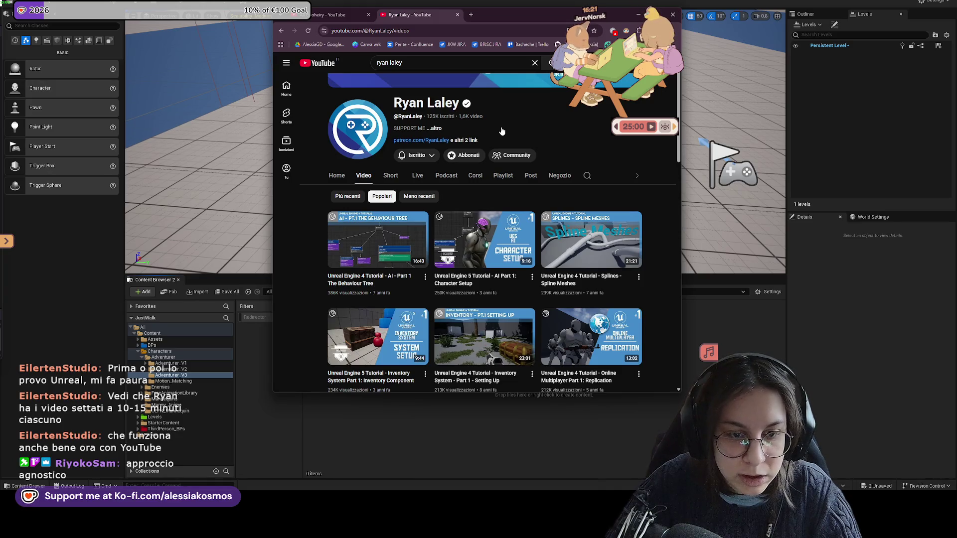
left_click(520, 129)
left_click(576, 120)
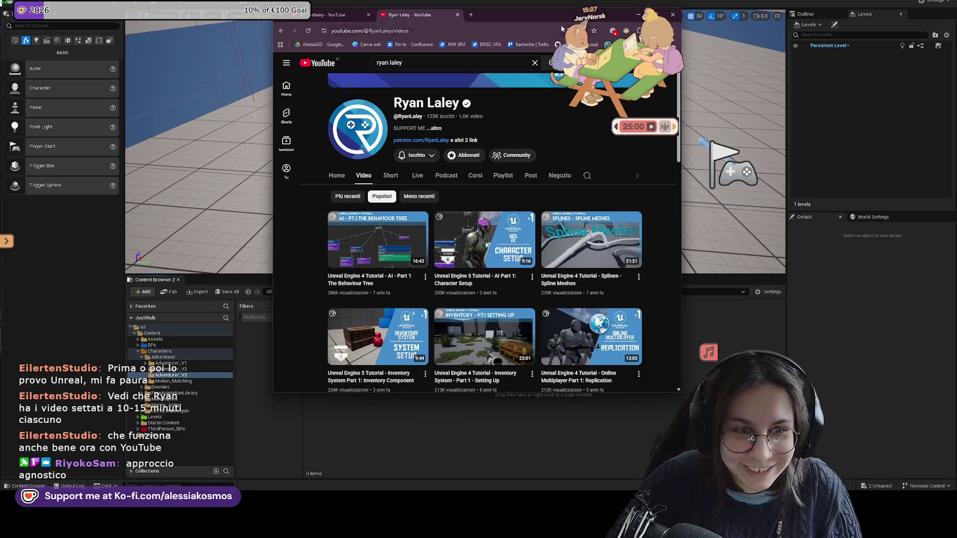
key("alt+Tab")
Fly the viewport around the floor and boxes, then bring up the justwalk project folder
left_click(525, 114)
left_click_drag(524, 114, 569, 120)
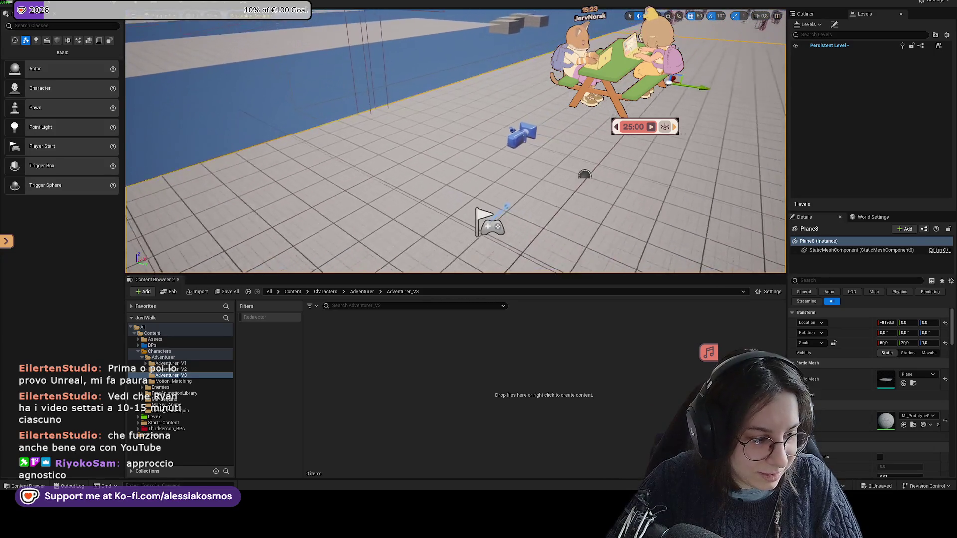
mouse_move(569, 120)
left_mouse_down()
mouse_move(568, 149)
mouse_move(546, 157)
left_mouse_up()
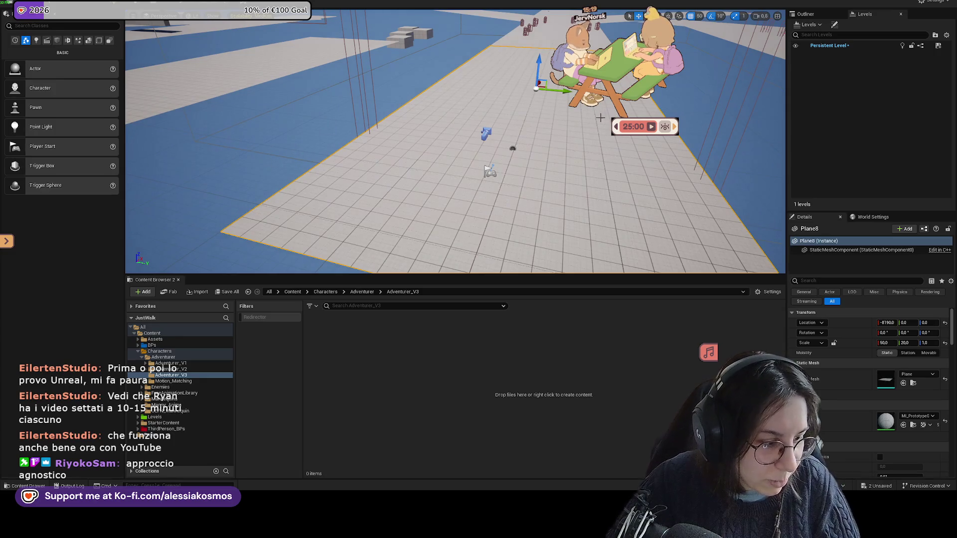
left_click_drag(603, 118, 604, 89)
left_click_drag(455, 150, 516, 127)
left_click_drag(449, 188, 460, 213)
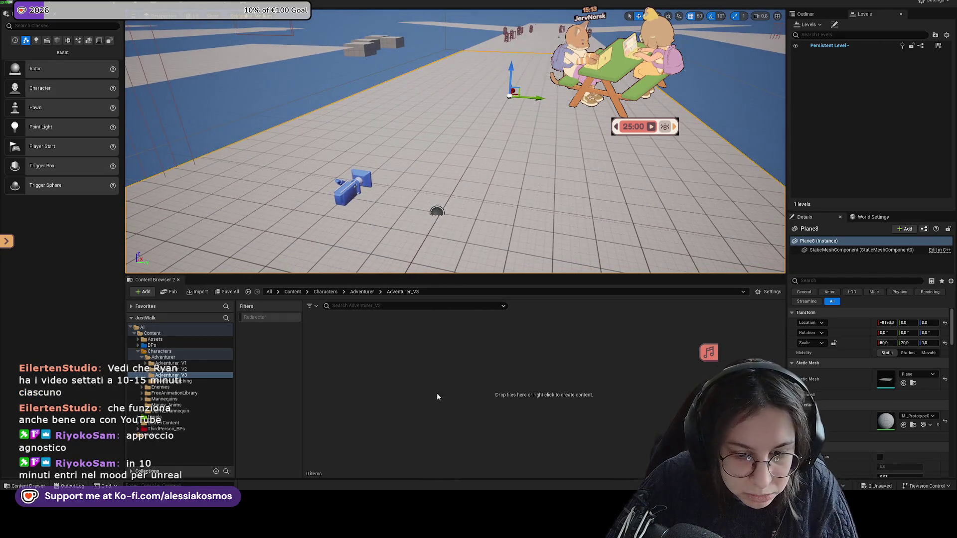
left_click(412, 497)
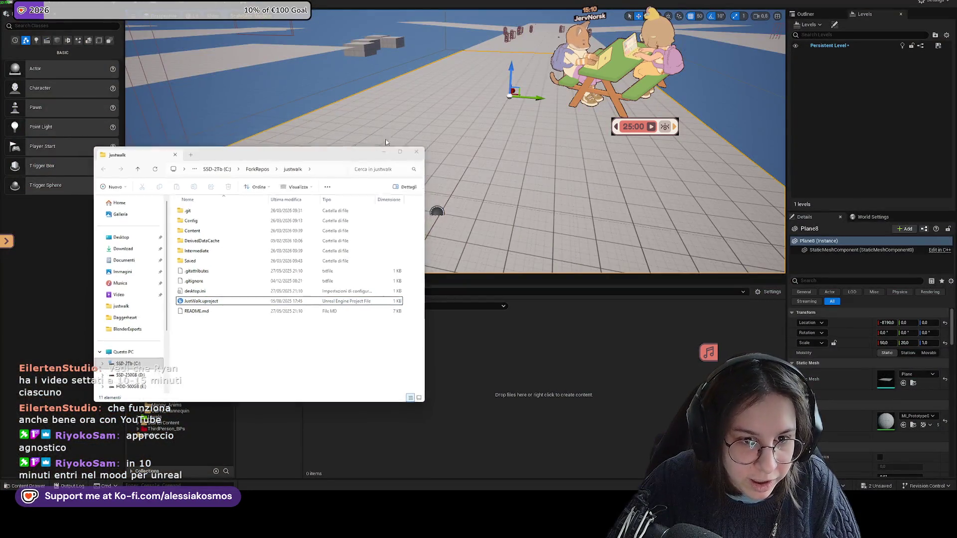
Drag MaleDressedRigged.fbx from the BlenderExport folder into Adventurer_V3, raising the FBX Import Options
left_click(382, 138)
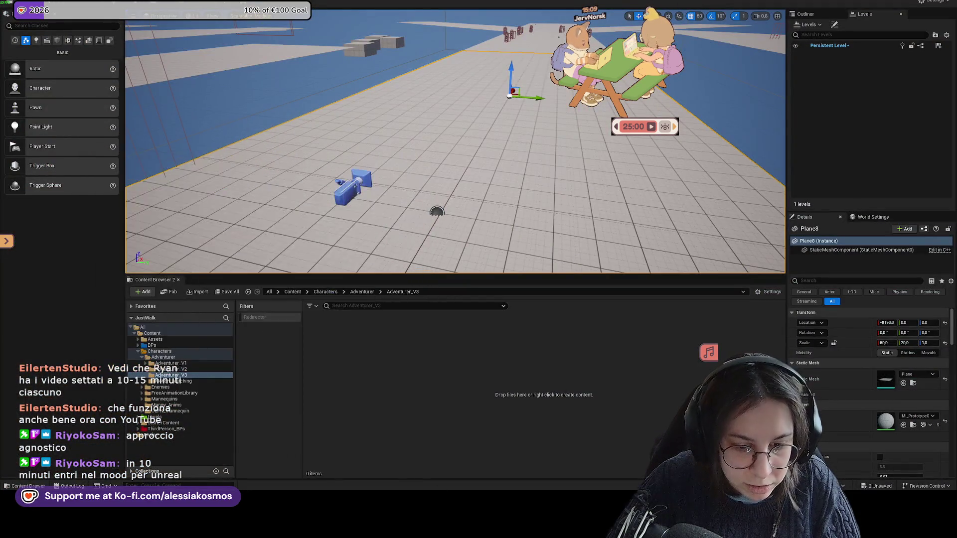
left_click(403, 523)
mouse_move(414, 524)
left_click(404, 524)
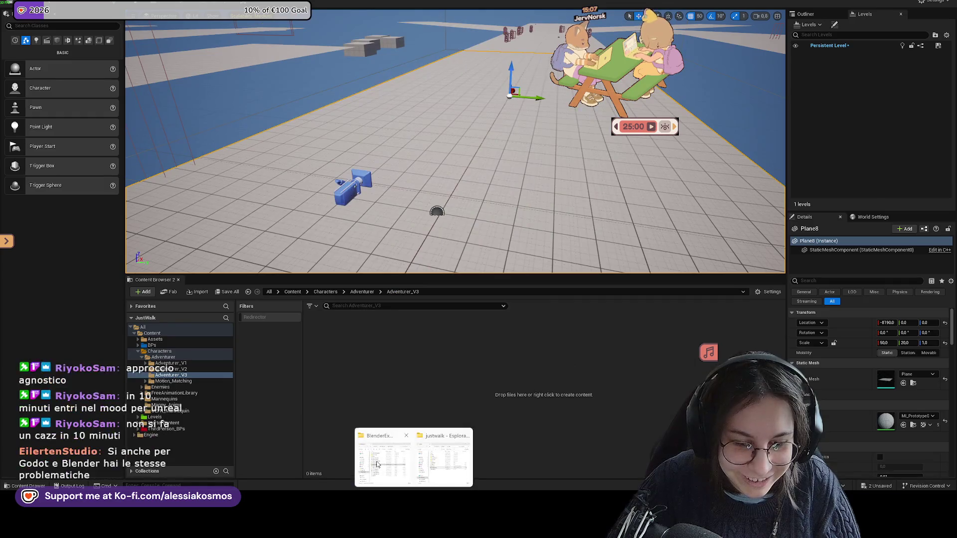
left_click(414, 458)
left_click(175, 131)
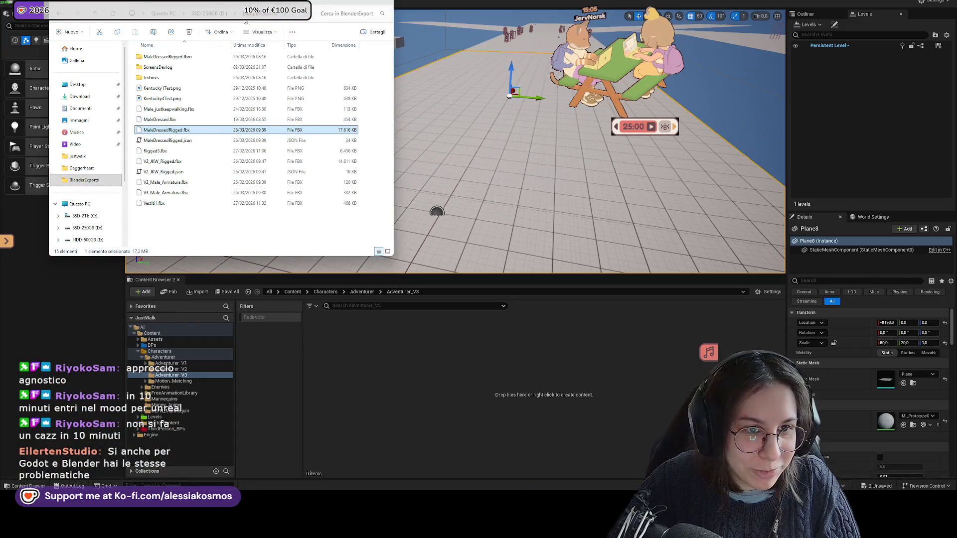
left_click(213, 13)
double_click(171, 56)
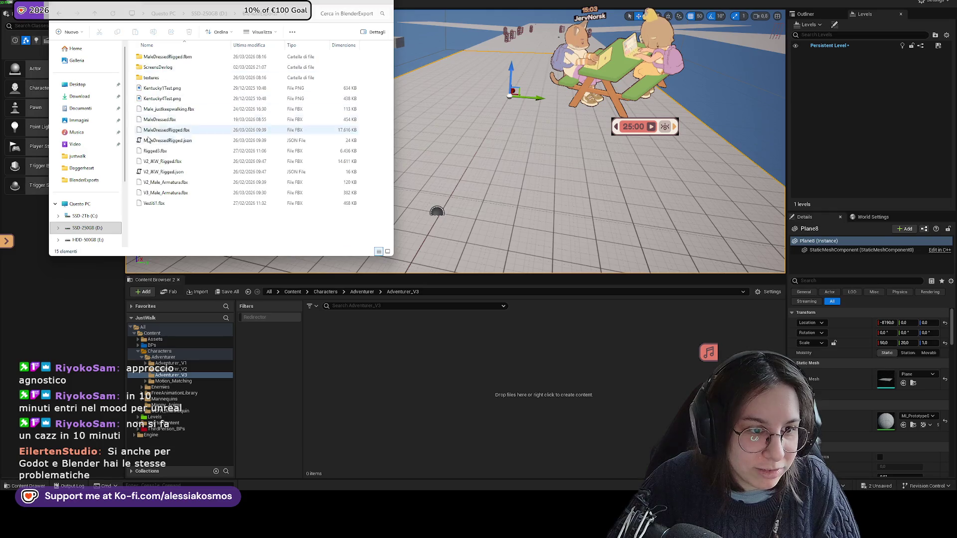
left_click(146, 134)
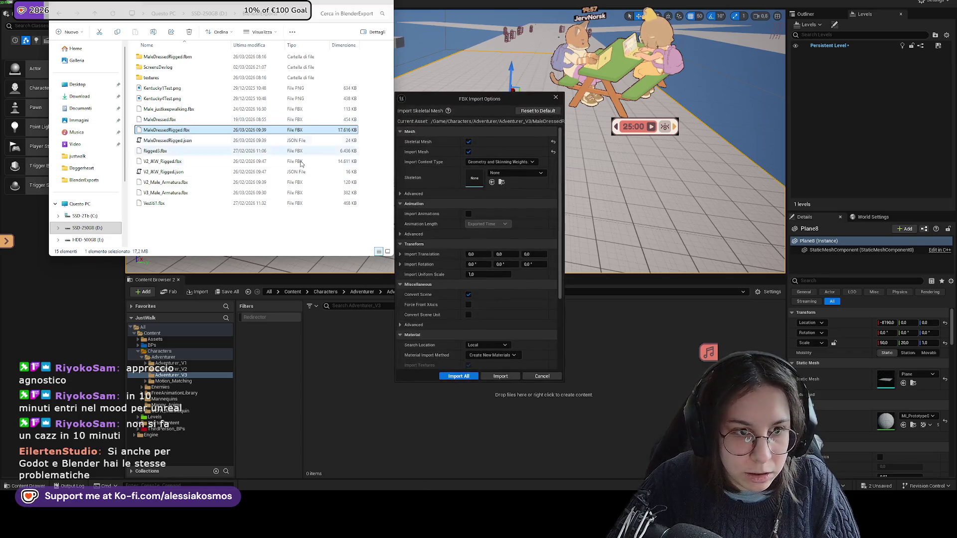
left_click(476, 98)
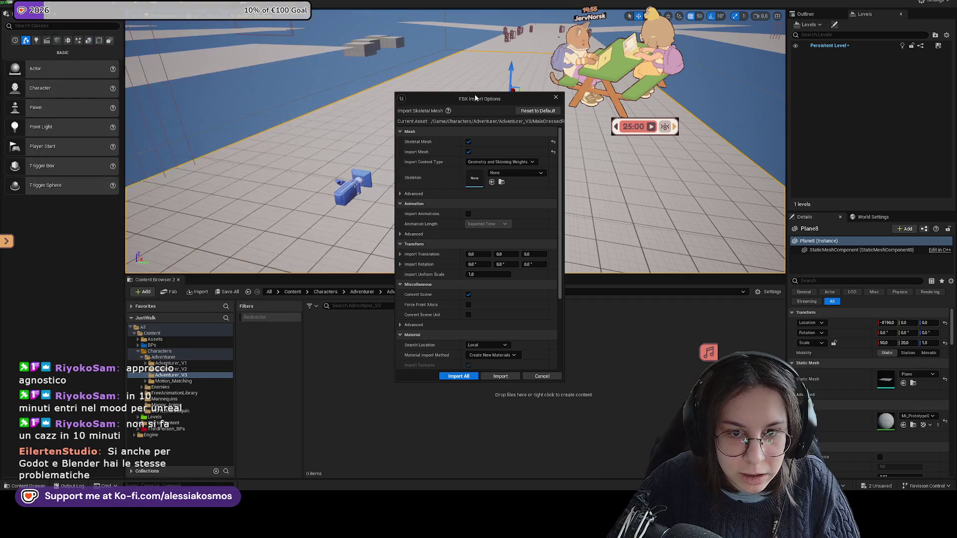
Import MaleDressedRigged with SK_Mannequin as its skeleton using Import All
left_click(516, 173)
scroll(551, 261, "down", 3)
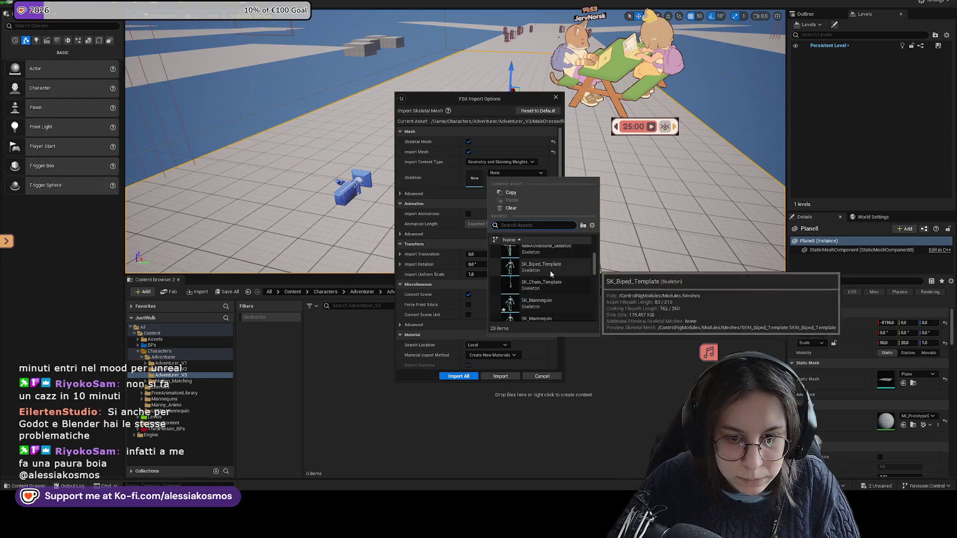
left_click(545, 299)
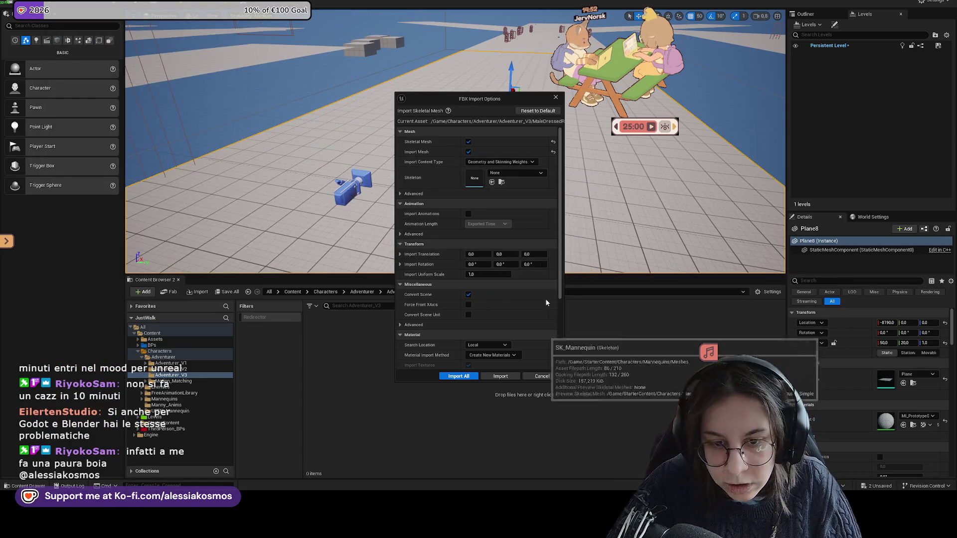
left_click(461, 376)
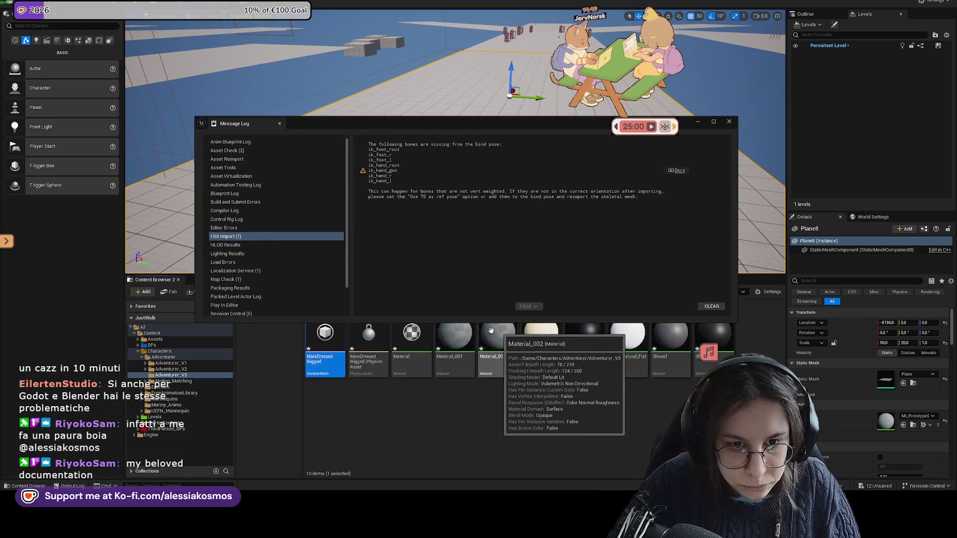
Clear and close the import warning log, then place MaleDressedRigged in the level
left_click(711, 306)
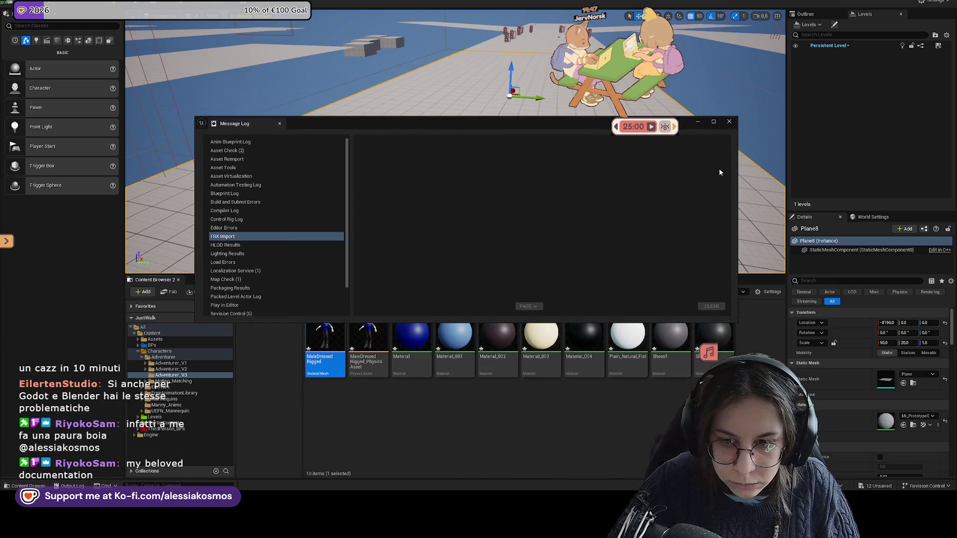
left_click(730, 124)
left_click_drag(324, 348, 425, 230)
key("f")
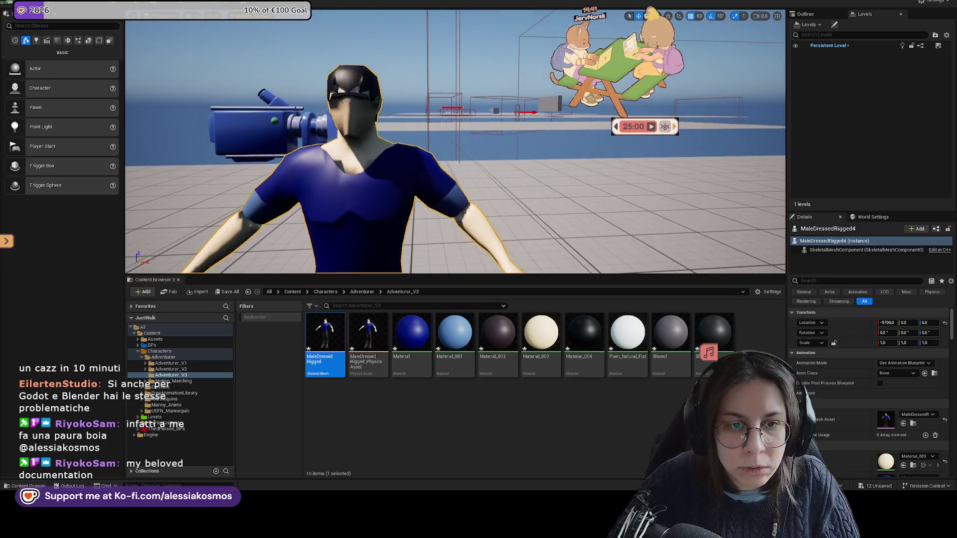
scroll(455, 142, "up", 3)
scroll(456, 142, "down", 4)
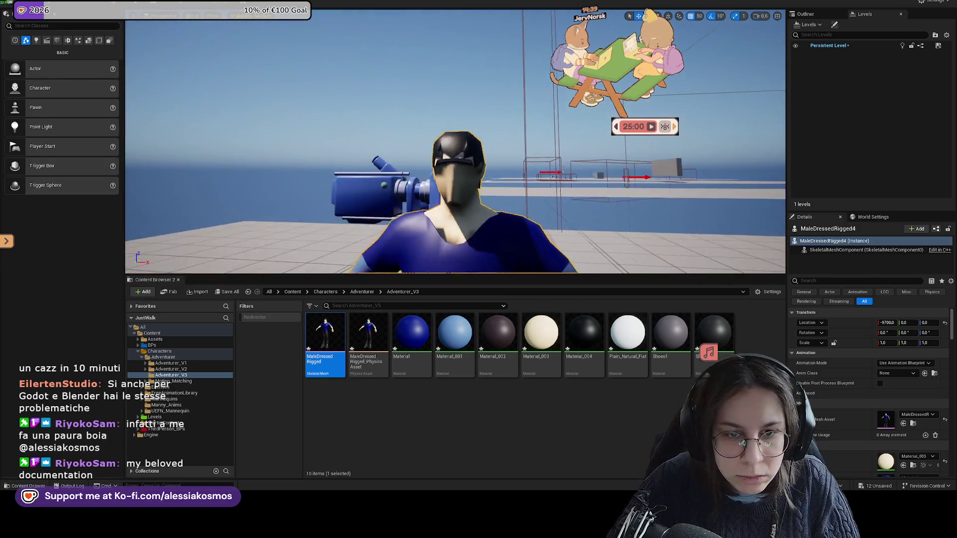
scroll(456, 143, "up", 5)
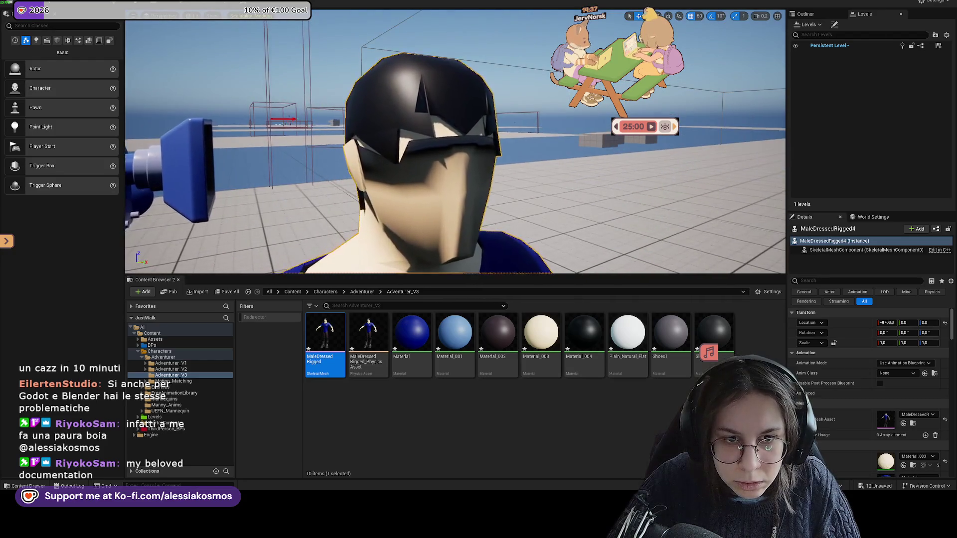
scroll(482, 227, "up", 2)
scroll(482, 226, "up", 2)
scroll(482, 226, "up", 3)
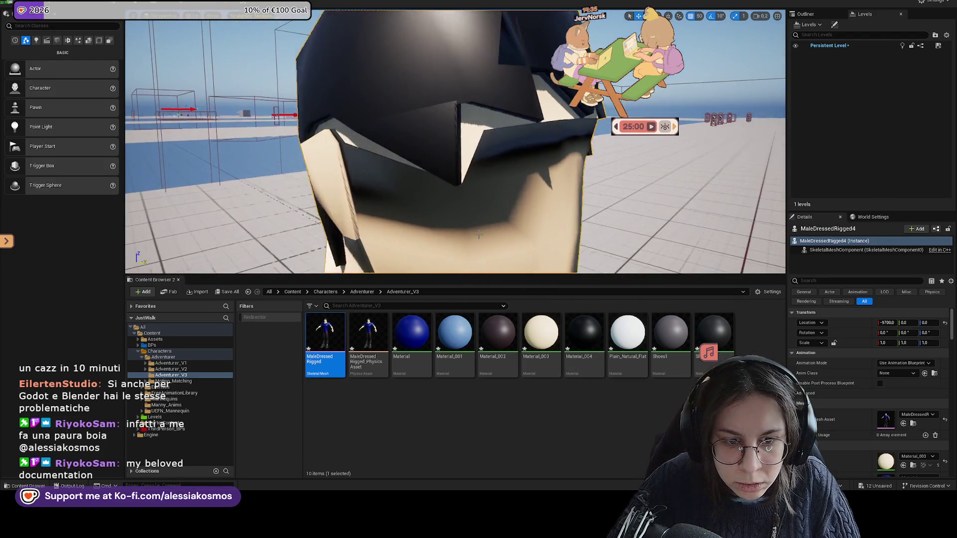
scroll(482, 226, "up", 2)
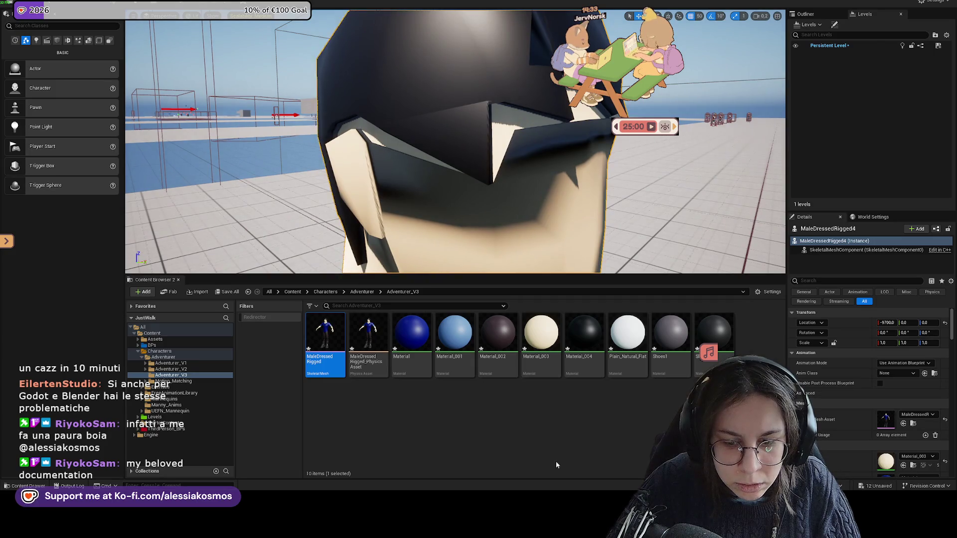
key("alt+Tab")
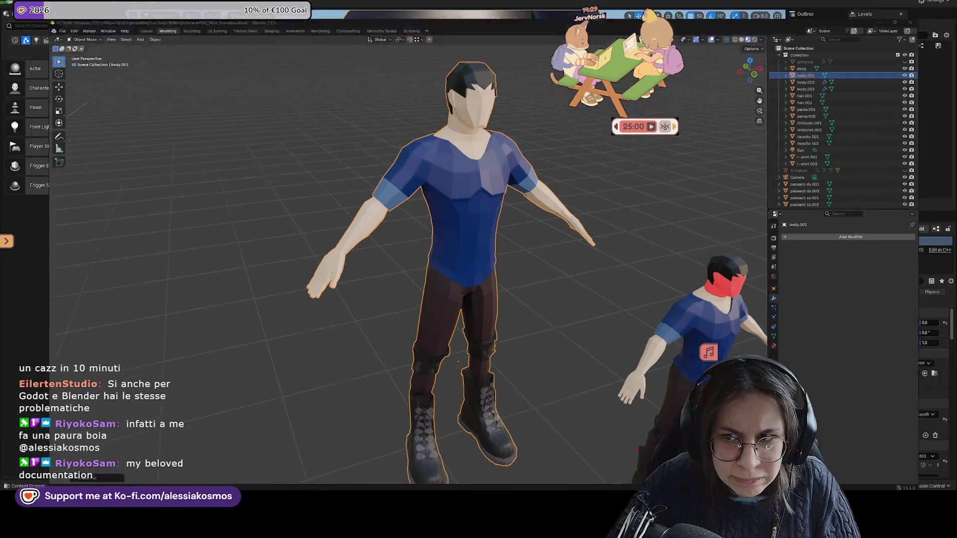
key("alt+Tab")
left_click_drag(479, 150, 309, 133)
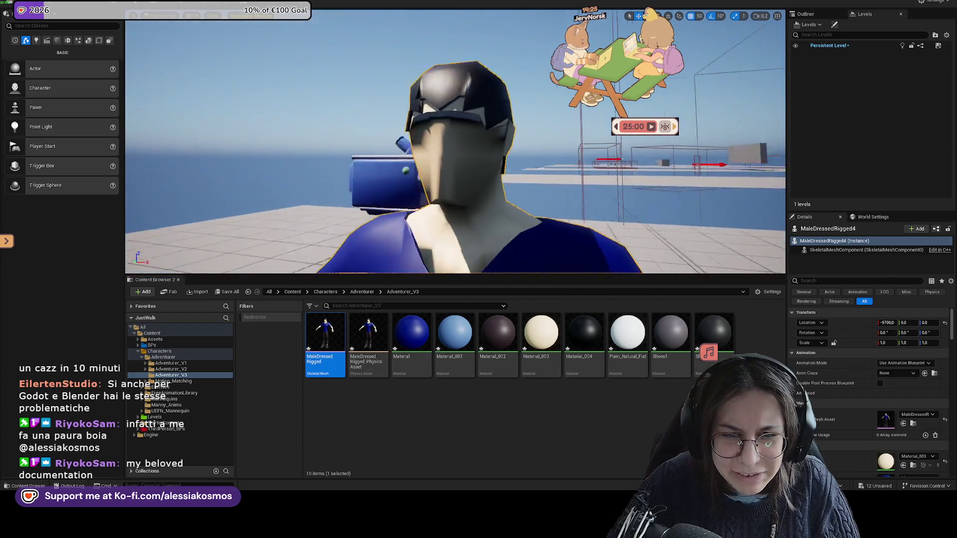
mouse_move(310, 132)
left_mouse_down()
mouse_move(479, 150)
mouse_move(314, 135)
mouse_move(330, 90)
mouse_move(448, 142)
left_mouse_up()
scroll(455, 142, "down", 5)
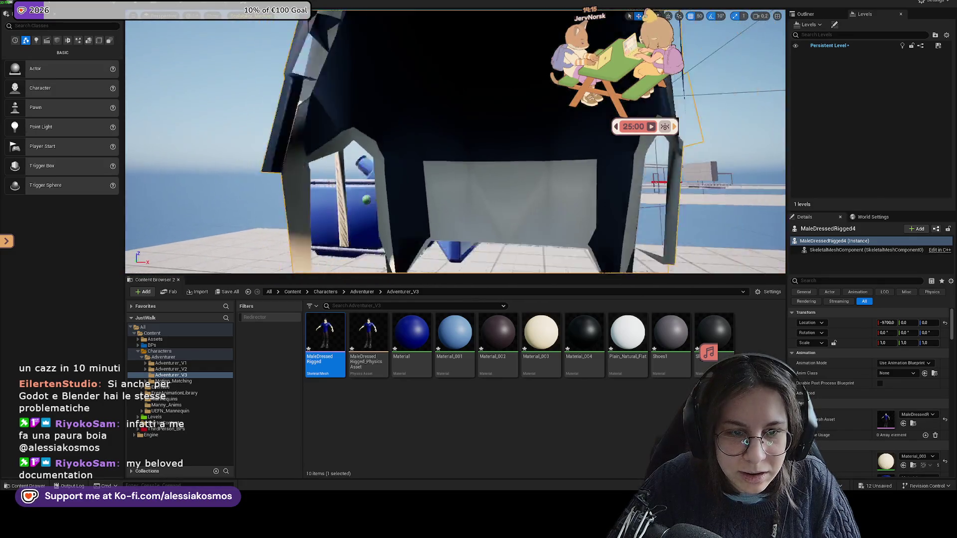
left_click_drag(449, 142, 434, 243)
double_click(541, 333)
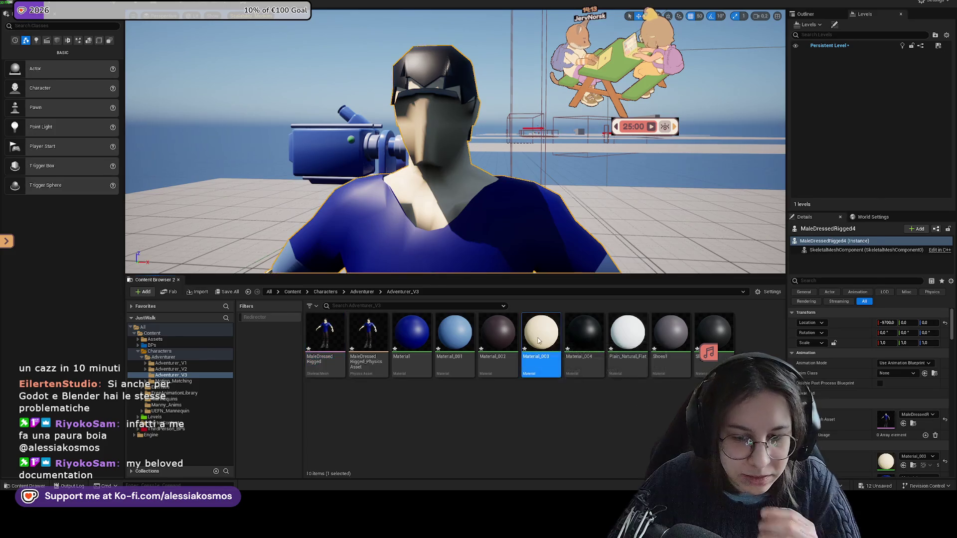
Search Material_003's settings and apply the updated skin-tone material to the original
left_click_drag(478, 329, 541, 307)
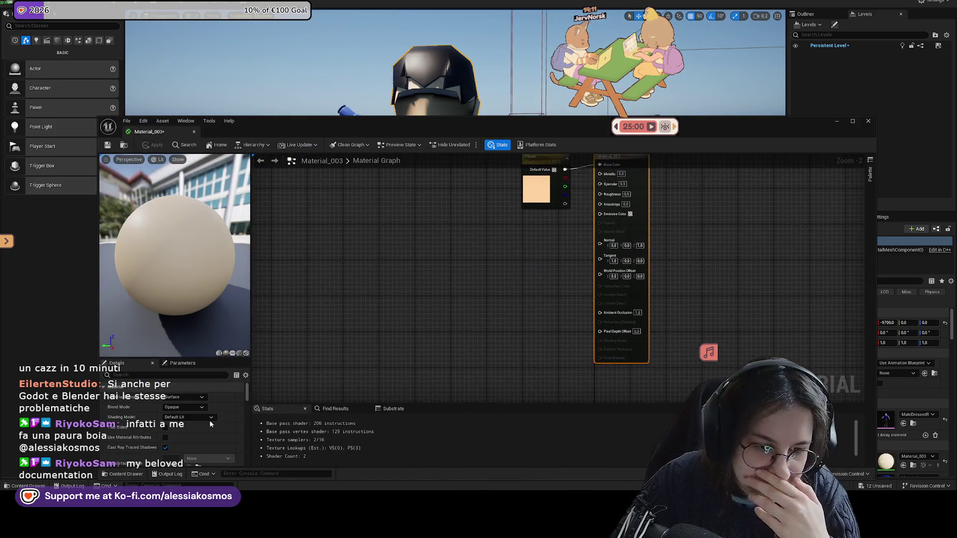
scroll(169, 397, "down", 3)
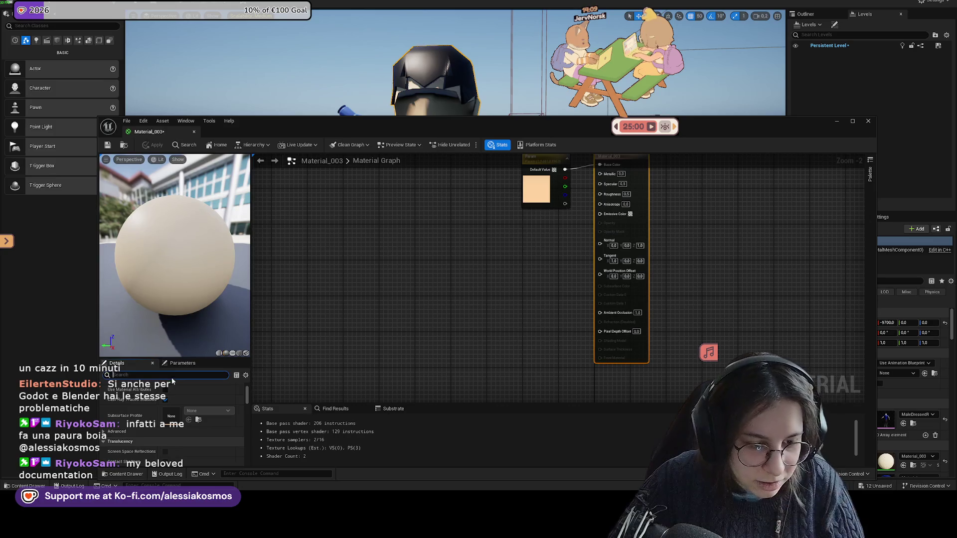
left_click(172, 374)
type("tw")
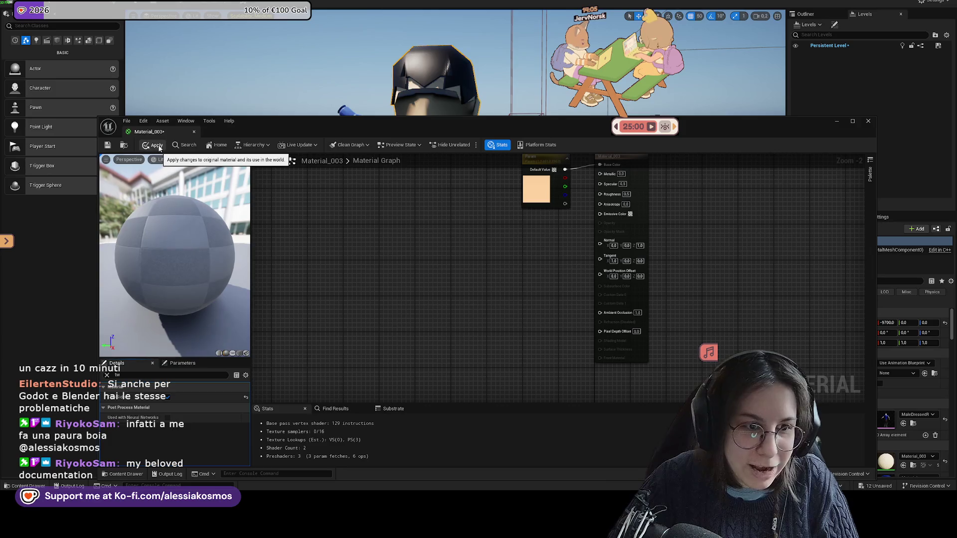
left_click(153, 145)
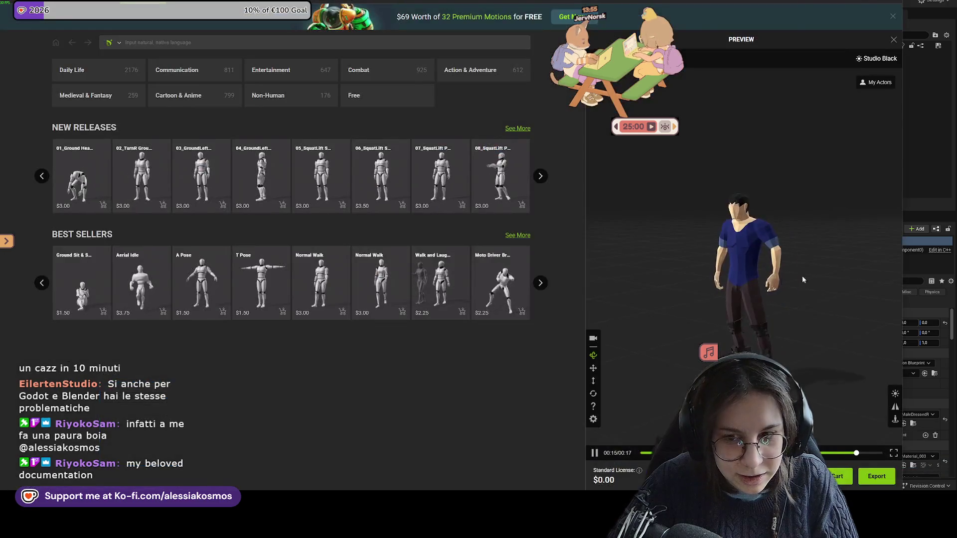
scroll(785, 225, "up", 2)
scroll(763, 157, "up", 2)
scroll(756, 138, "up", 3)
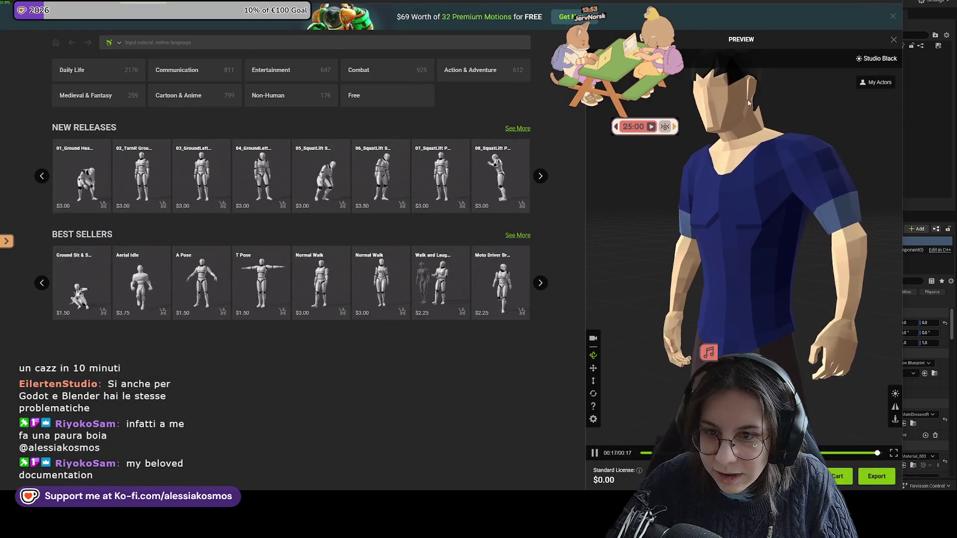
scroll(744, 130, "up", 3)
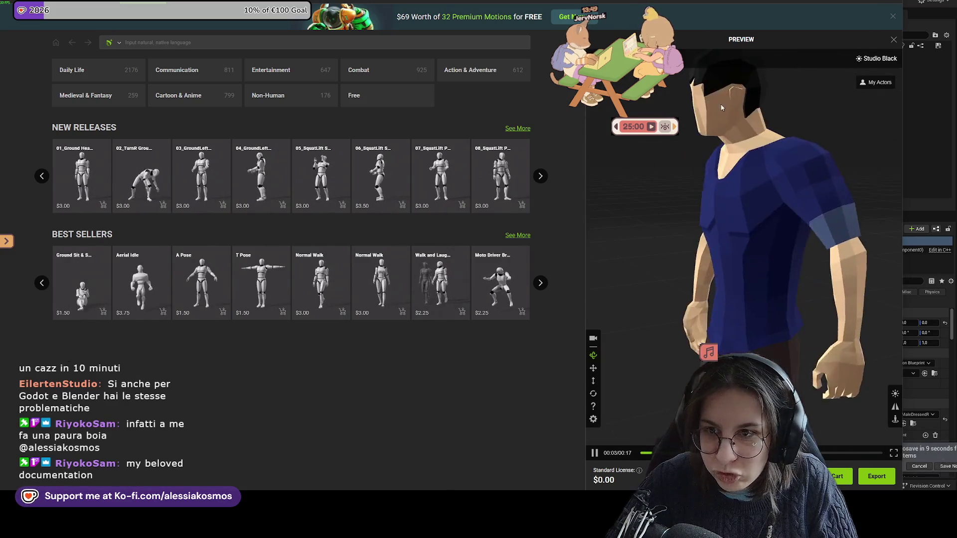
key("alt+Tab")
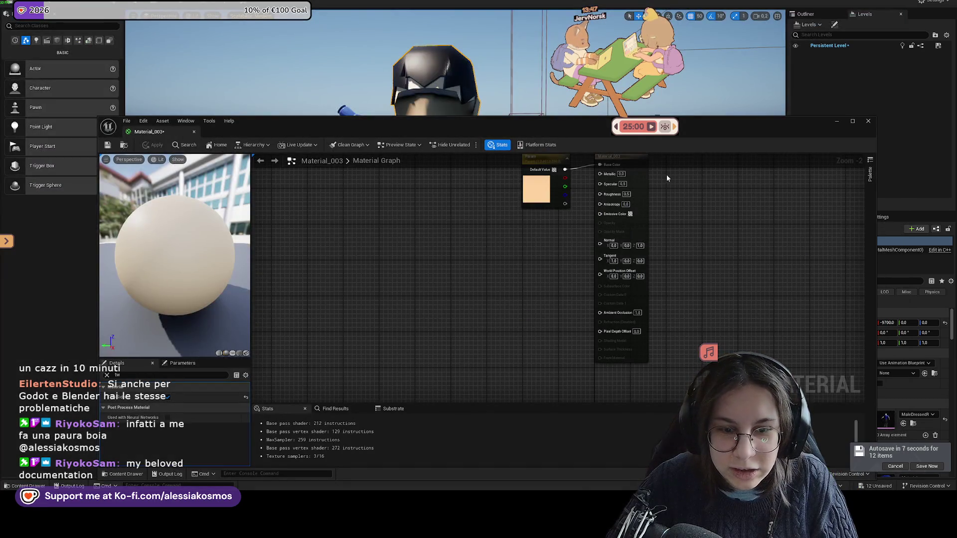
Close the Material_003 editor and frame the character to inspect its head from above
left_click(868, 120)
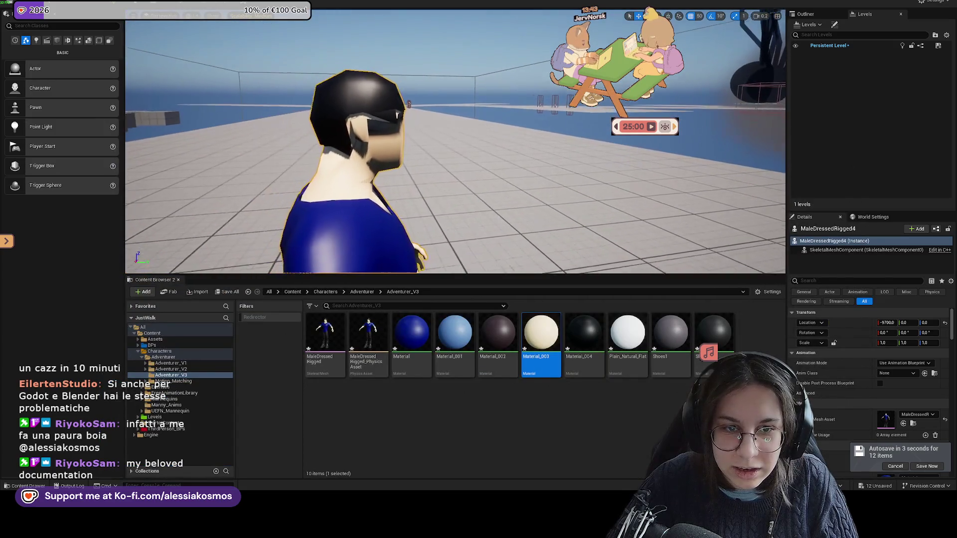
scroll(455, 142, "up", 5)
left_click_drag(448, 149, 387, 106)
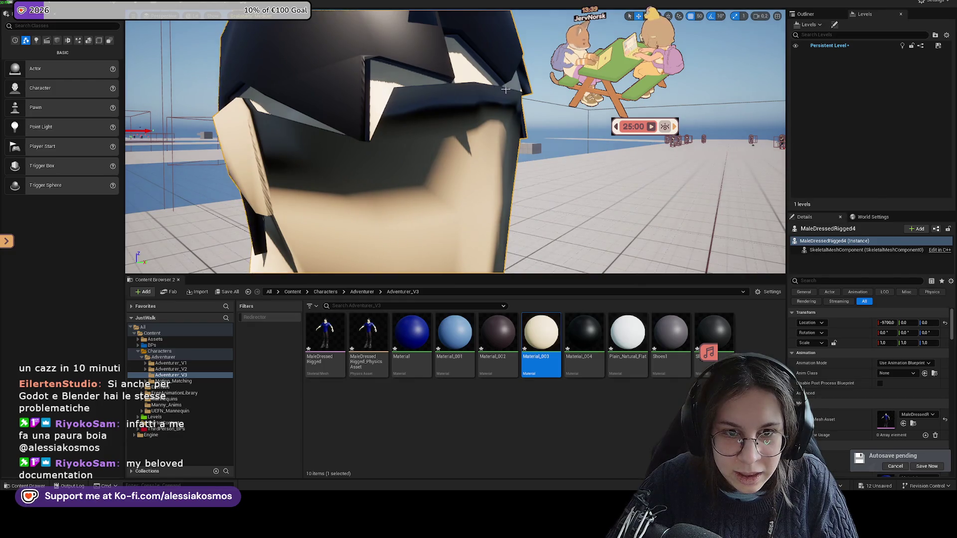
key("f")
mouse_move(494, 90)
left_mouse_down()
mouse_move(498, 135)
mouse_move(479, 159)
left_mouse_up()
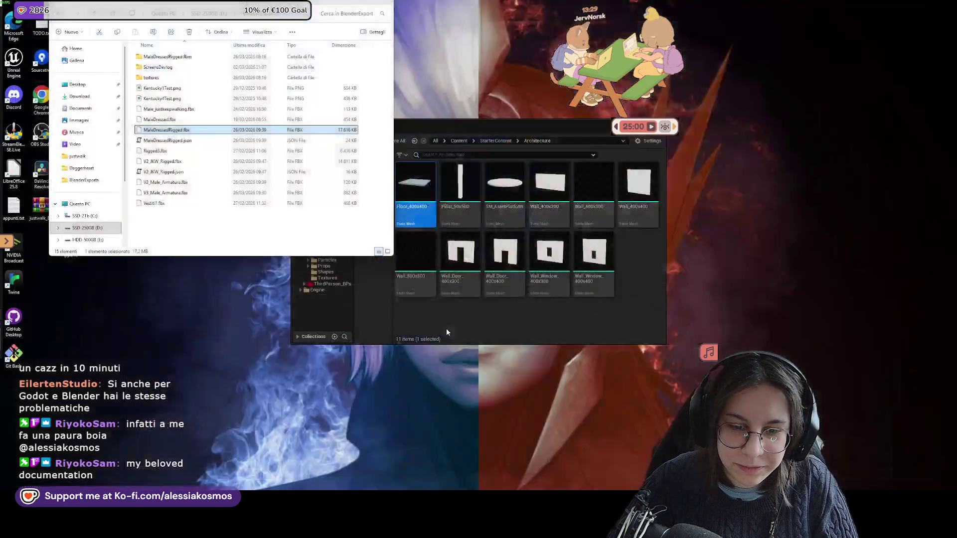
Discard the unstaged Characters (Mannequin) folder changes in Fork
key("alt+Tab")
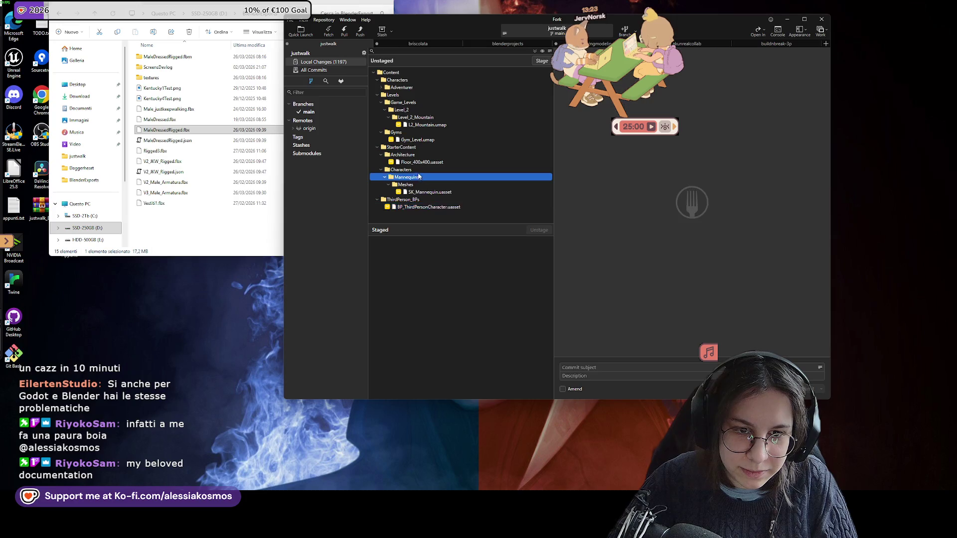
right_click(419, 171)
left_click(434, 222)
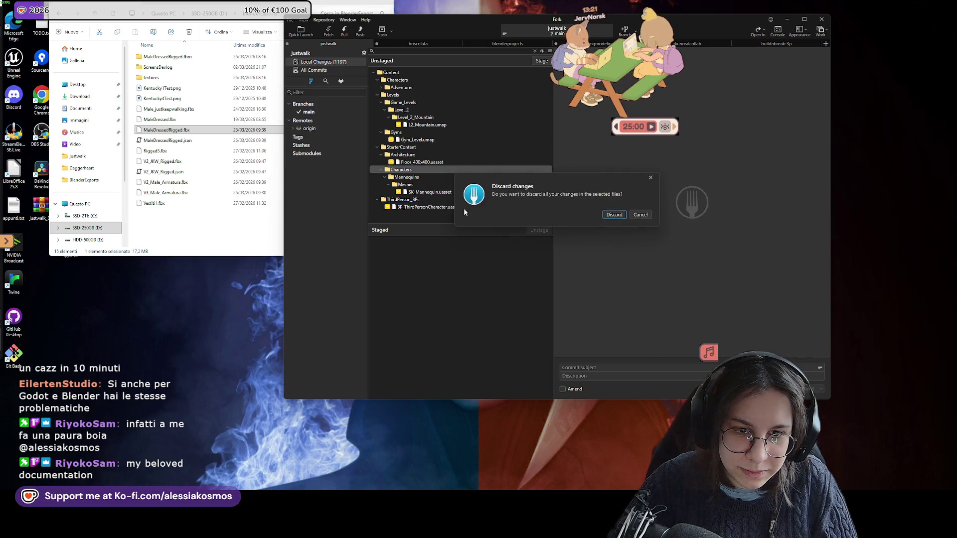
left_click(613, 216)
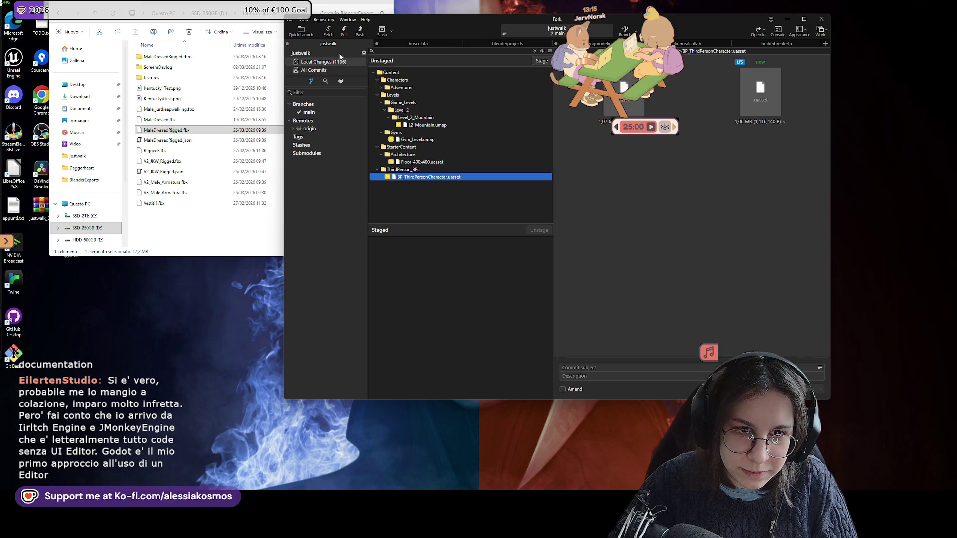
Collapse the content folders, then discard the 10 unstaged Adventurer_V3 file changes
left_click(389, 88)
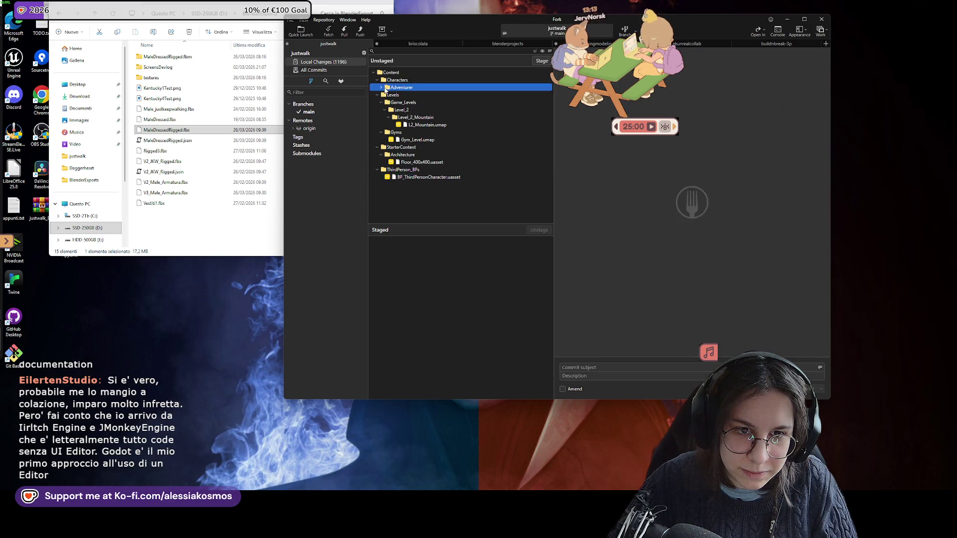
left_click(392, 95)
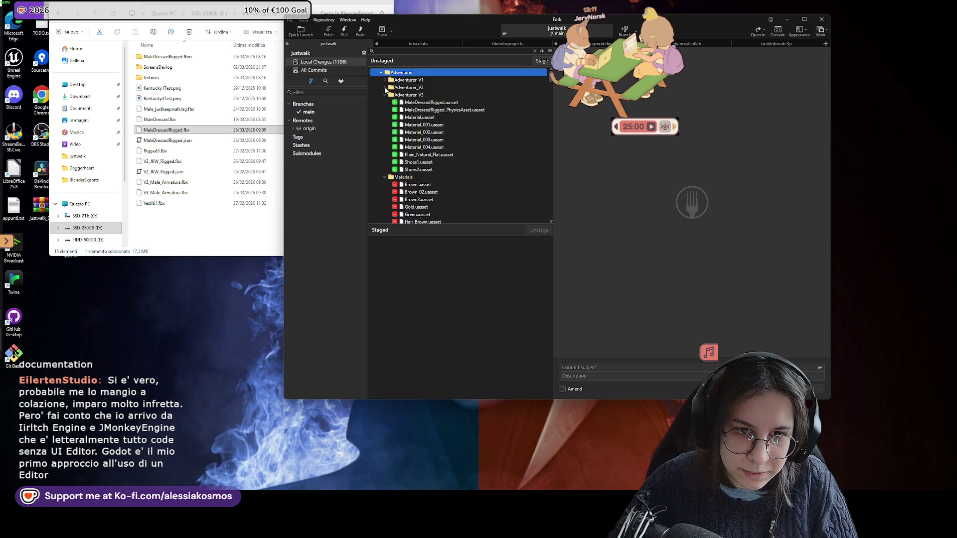
left_click(385, 97)
left_click(386, 105)
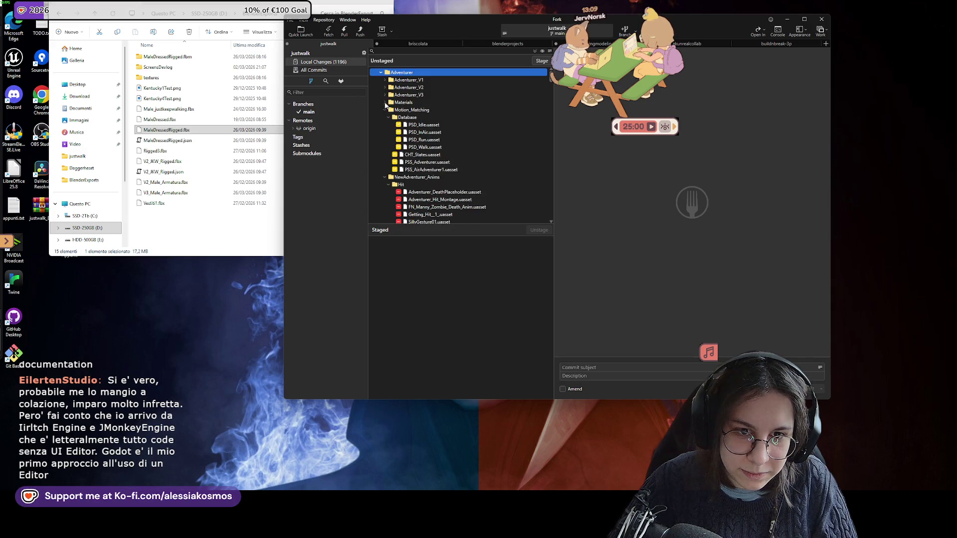
left_click(383, 109)
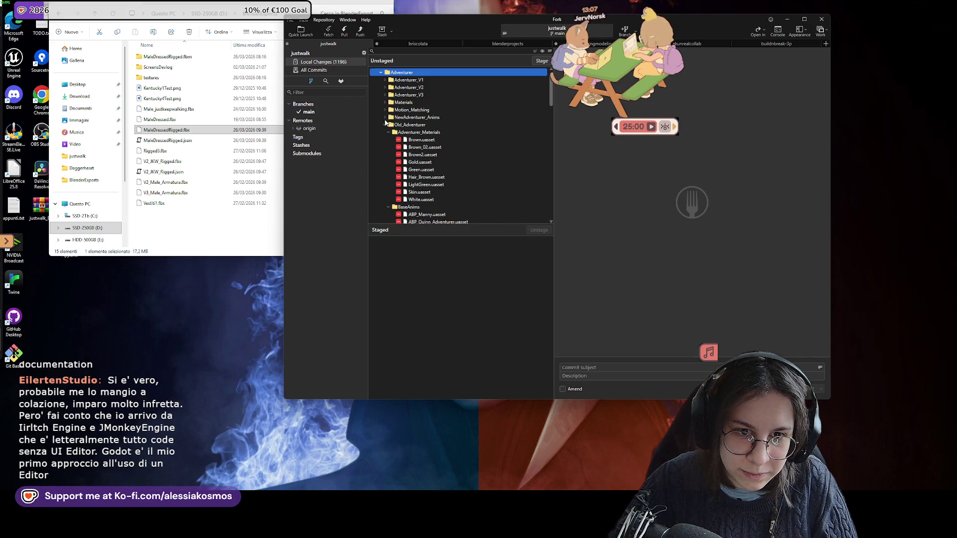
left_click(384, 119)
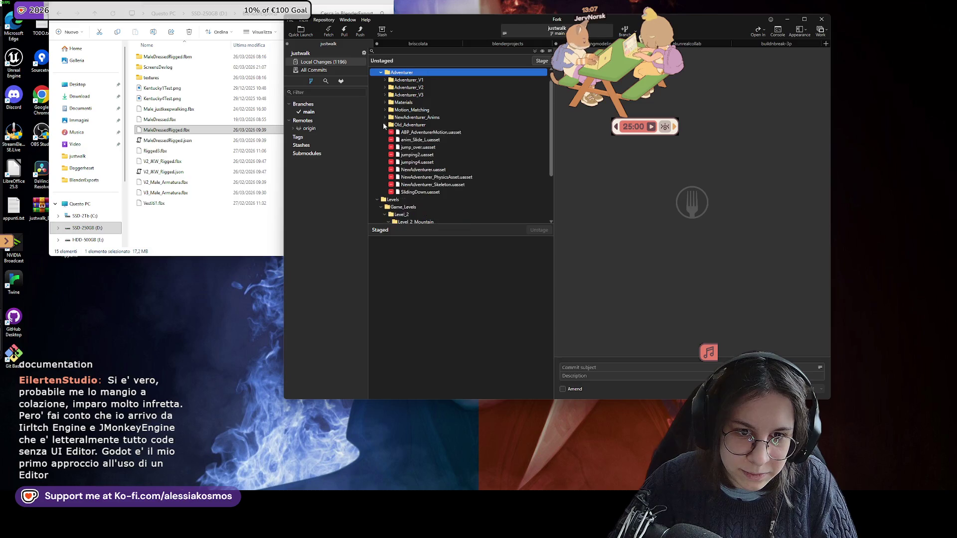
left_click(378, 199)
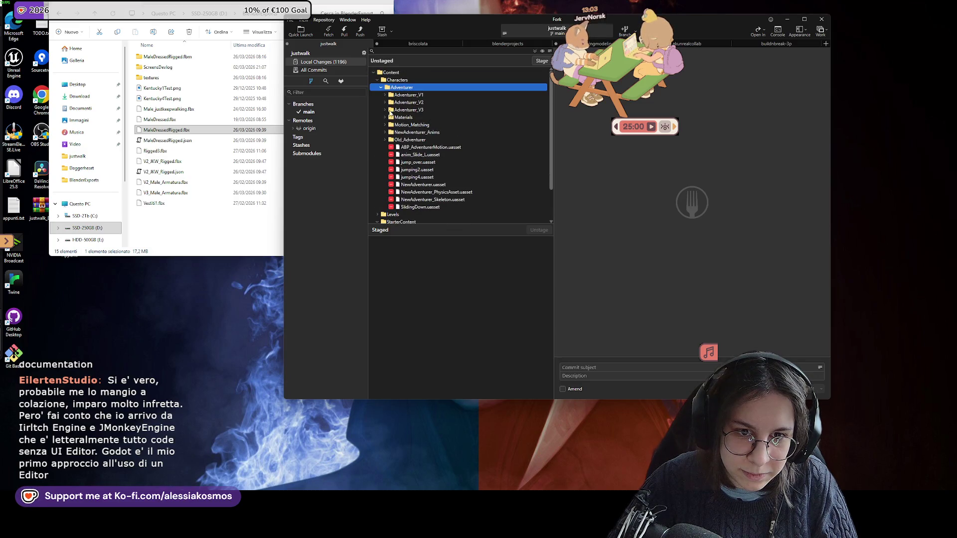
left_click(386, 109)
left_click(413, 118)
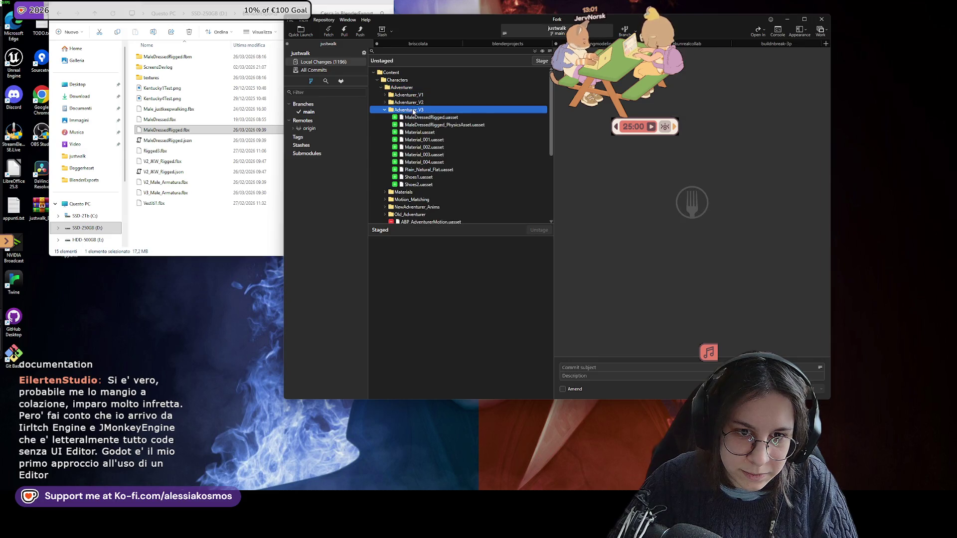
right_click(413, 112)
left_click(440, 163)
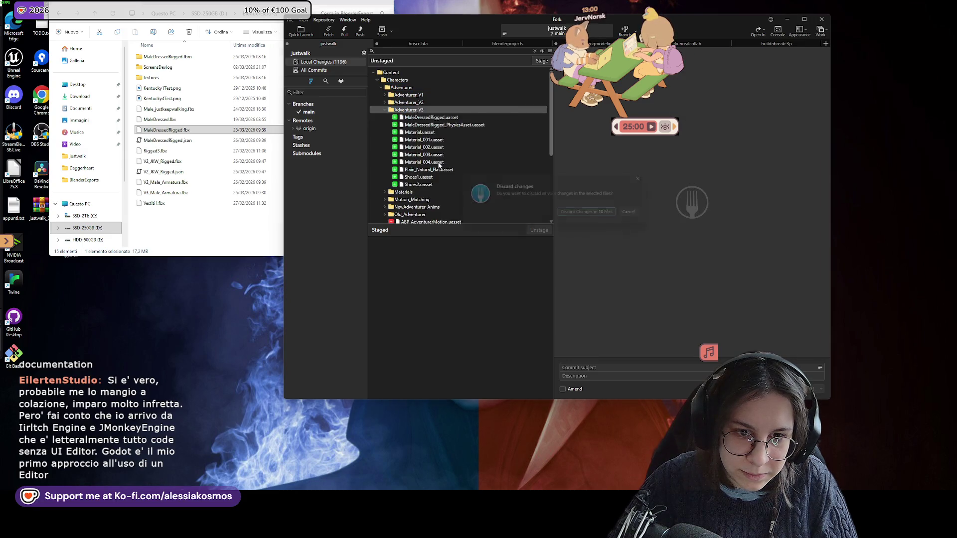
left_click(584, 214)
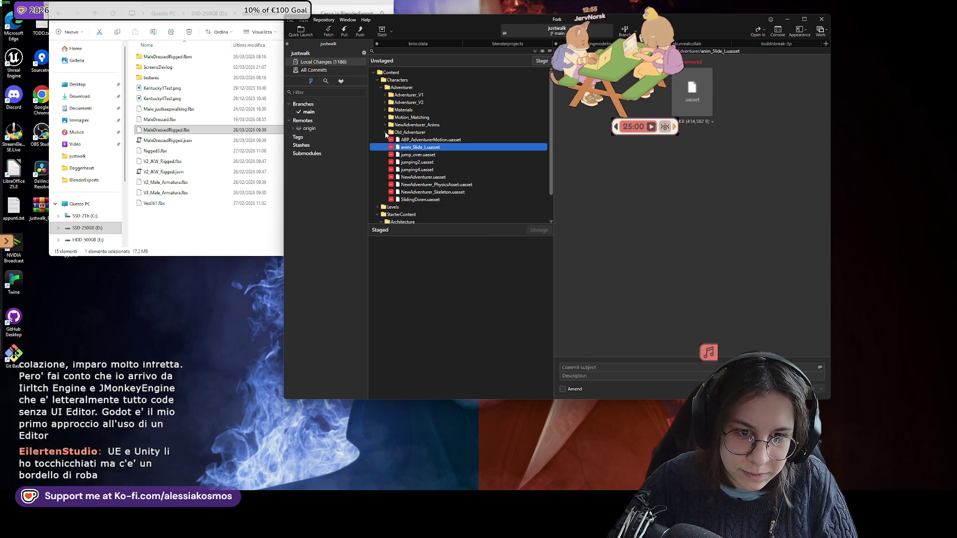
Show the justwalk repository folder in File Explorer via Repository actions
left_click(324, 19)
left_click(352, 142)
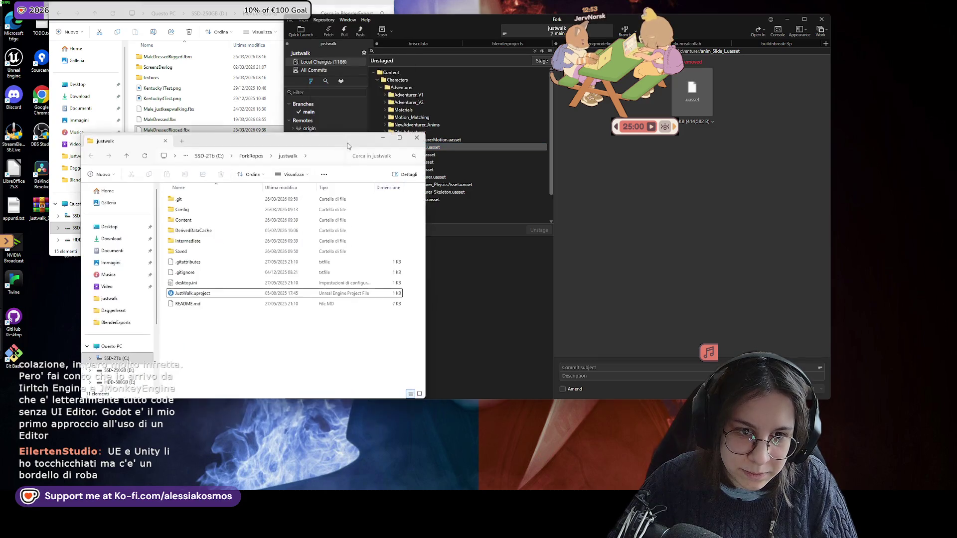
Launch JustWalk.uproject and put away the Explorer and Fork windows
double_click(225, 295)
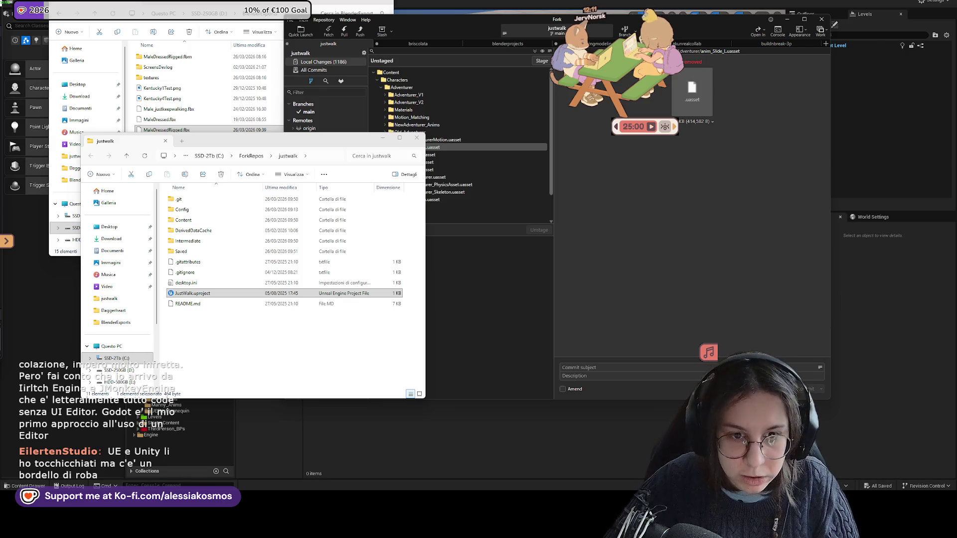
left_click(382, 140)
left_click(355, 3)
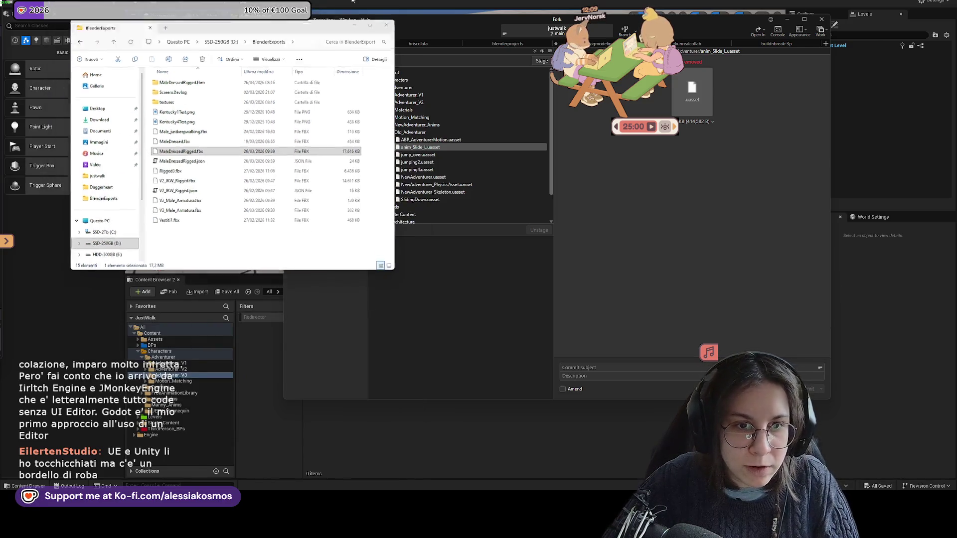
left_click_drag(427, 21, 280, 36)
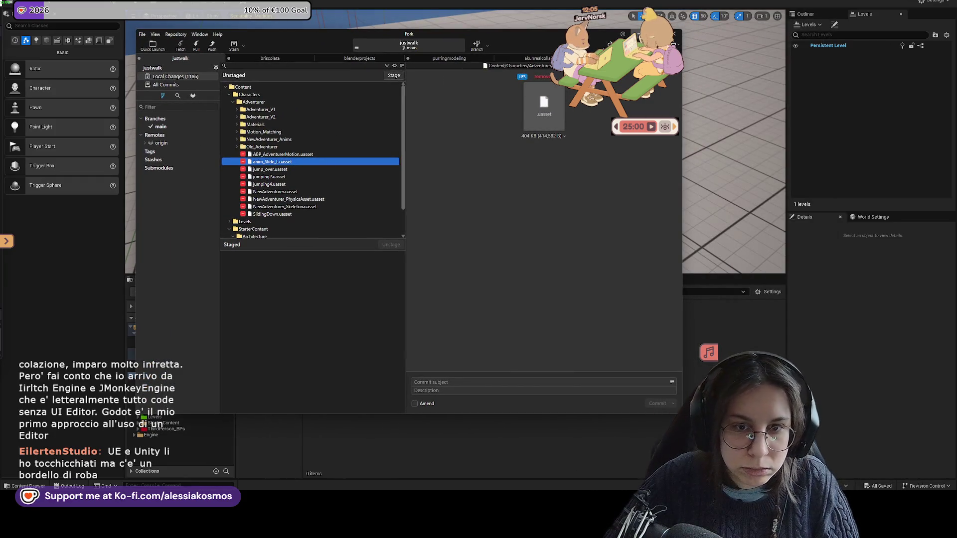
Put away the Fork window to reveal the reopened Unreal editor
left_click(627, 34)
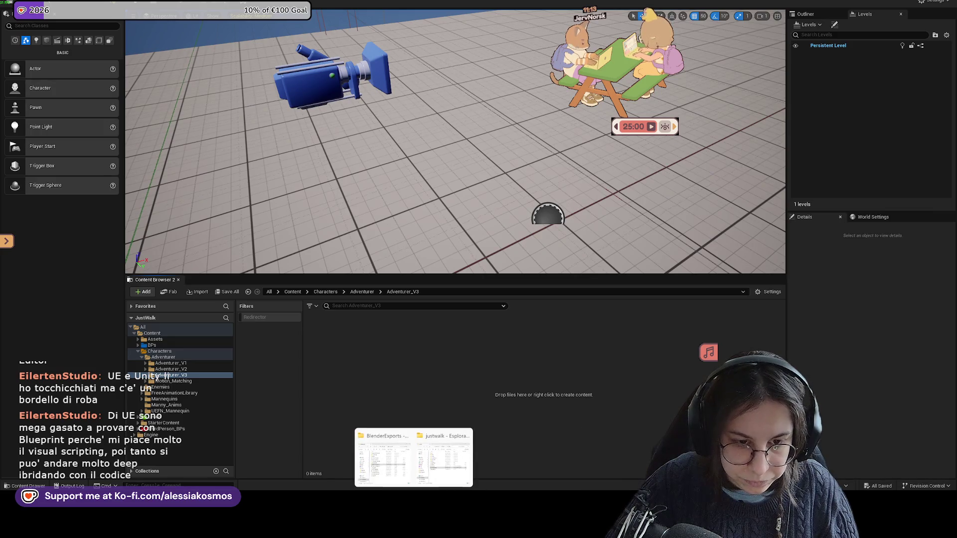
Drag MaleDressedRigged.fbx toward the Content Browser again, then open ActorCore's Unreal export settings
left_click(445, 462)
left_click(383, 460)
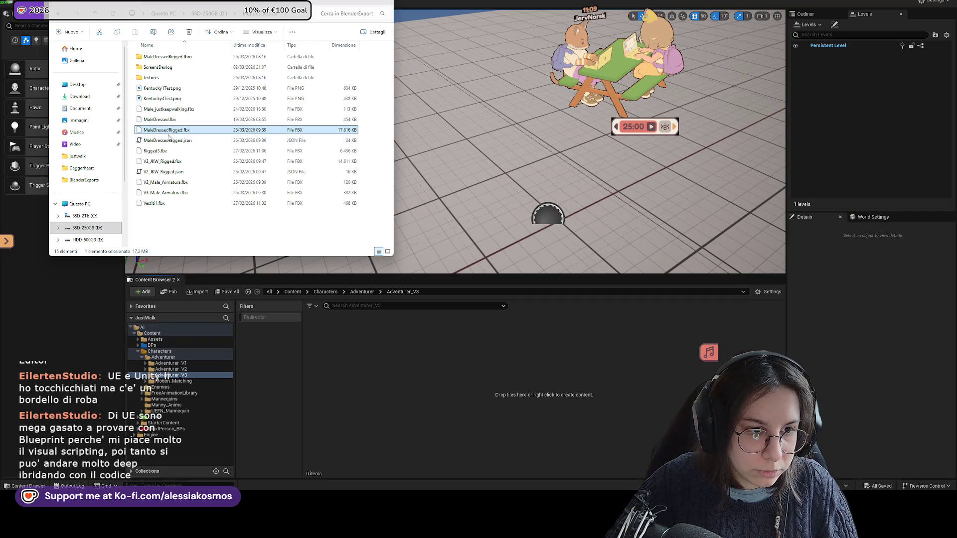
left_click_drag(168, 132, 366, 300)
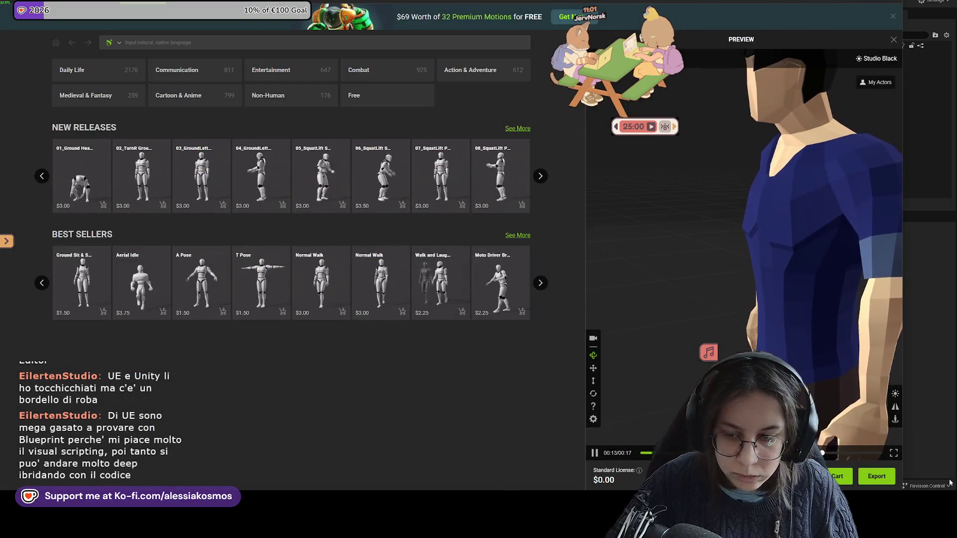
left_click(450, 226)
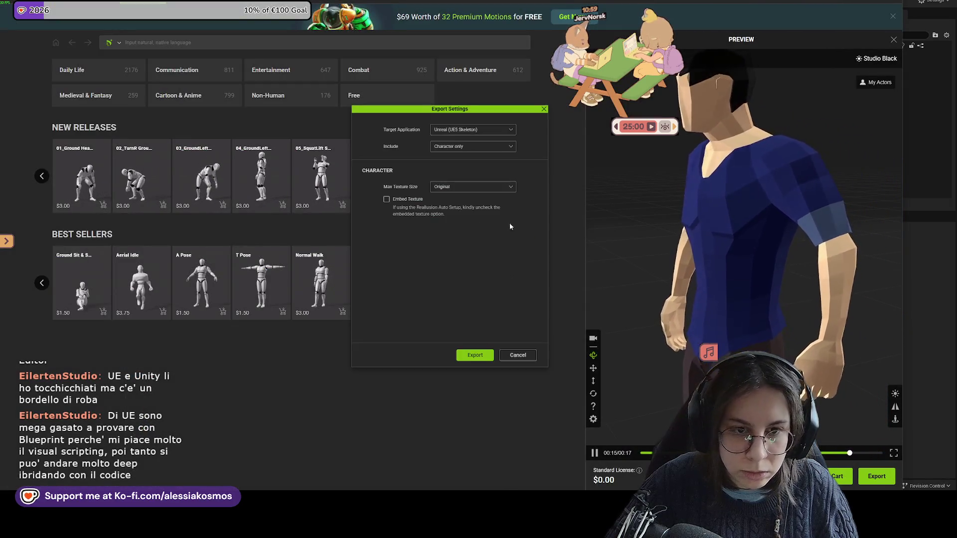
Export the character as MaleDressedRigged.fbx in BlenderExports, confirming Sì to overwrite the existing file
left_click(474, 356)
left_click(289, 192)
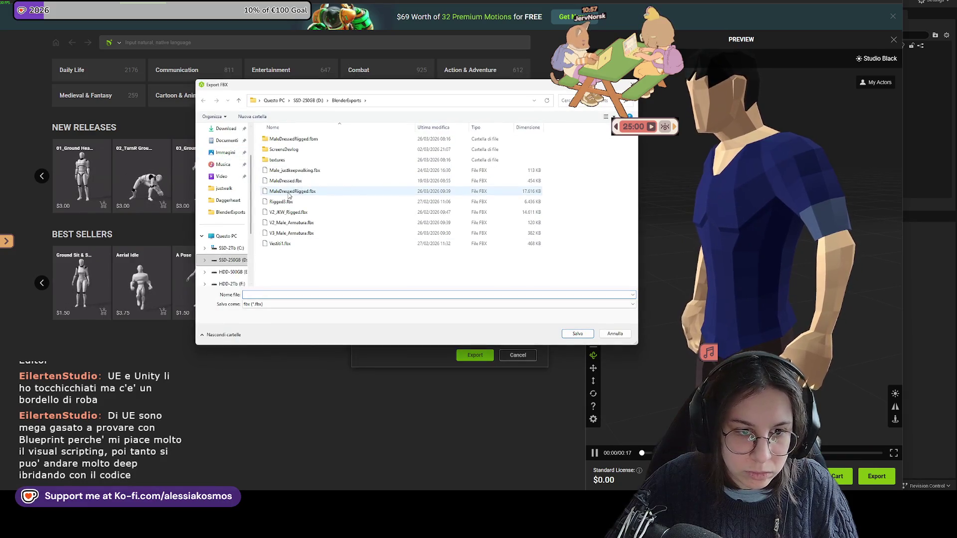
left_click(578, 334)
left_click(499, 238)
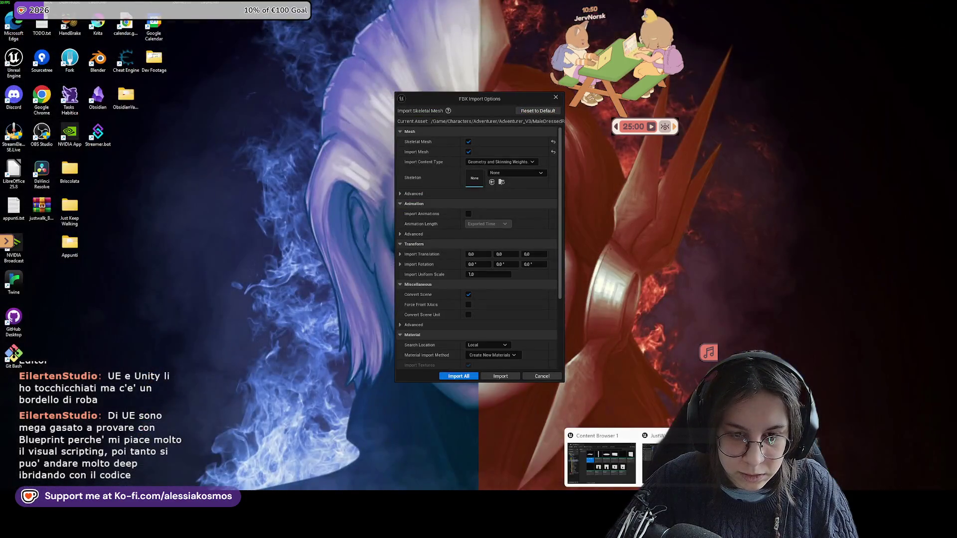
left_click(600, 460)
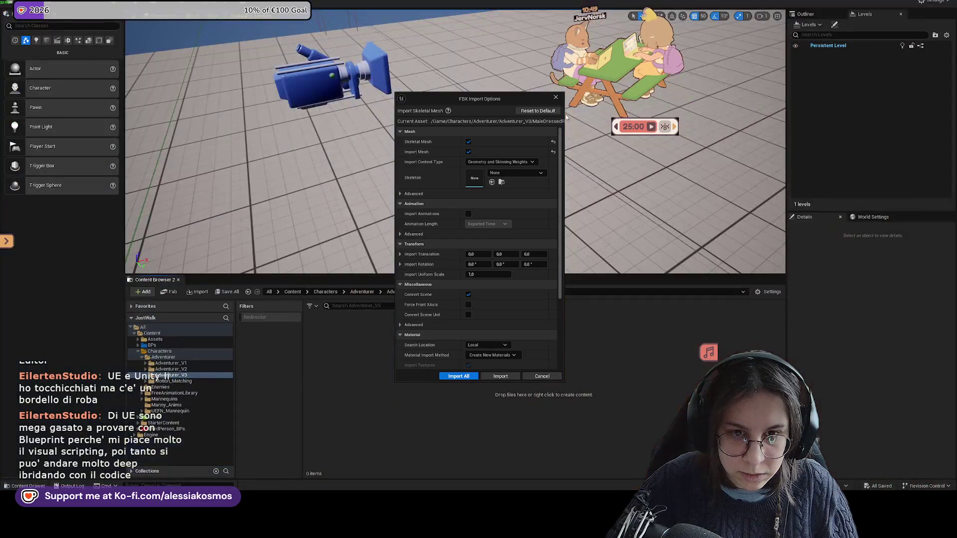
Cancel the FBX Import Options, dismiss the Message Log and minimize Unreal and the ActorCore browser
left_click(558, 98)
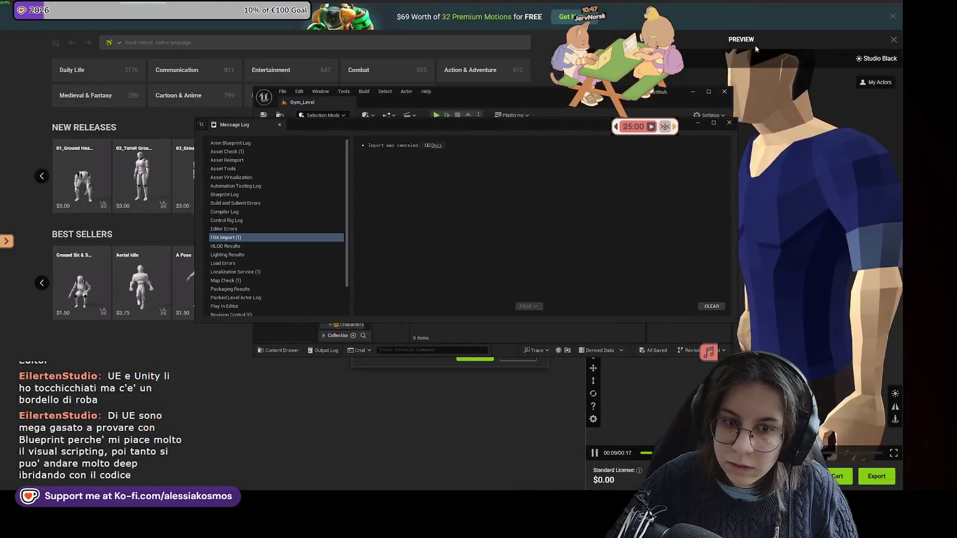
left_click(730, 122)
left_click(693, 91)
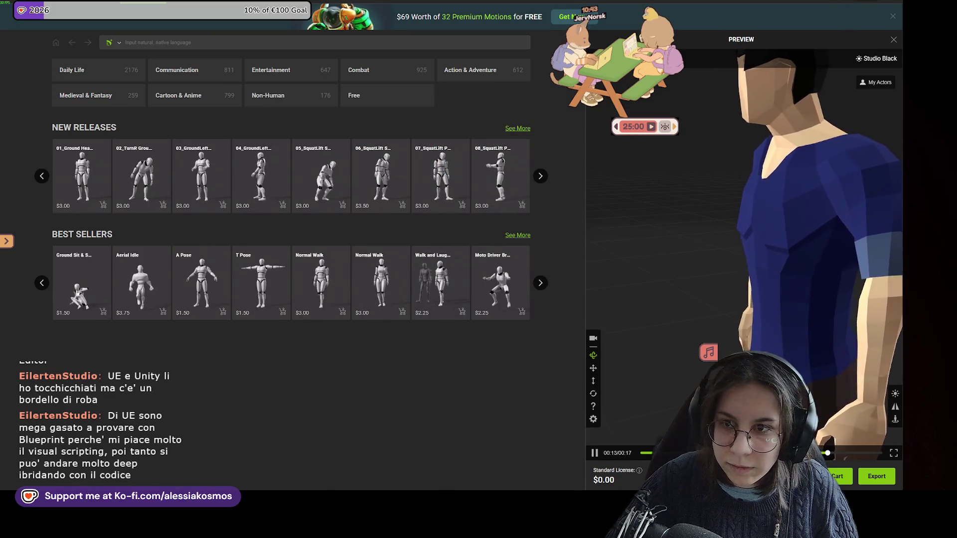
left_click(810, 11)
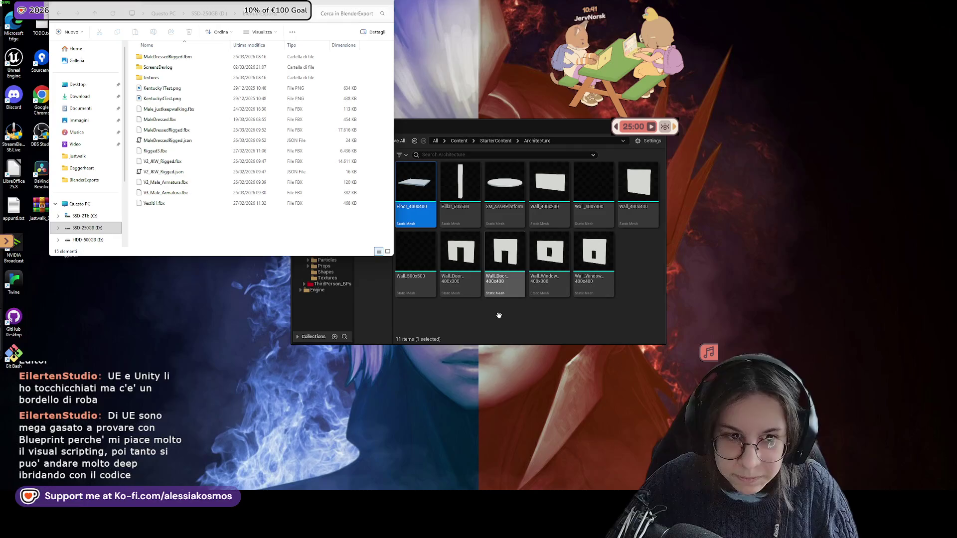
Drag MaleDressedRigged.fbx from the BlenderExports folder into Blender and import it
key("alt+Tab")
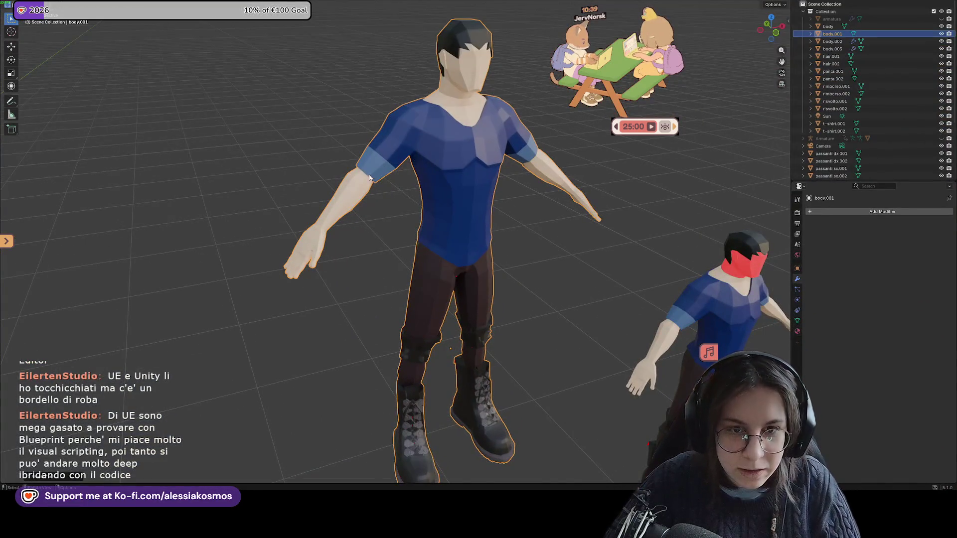
scroll(214, 344, "down", 5)
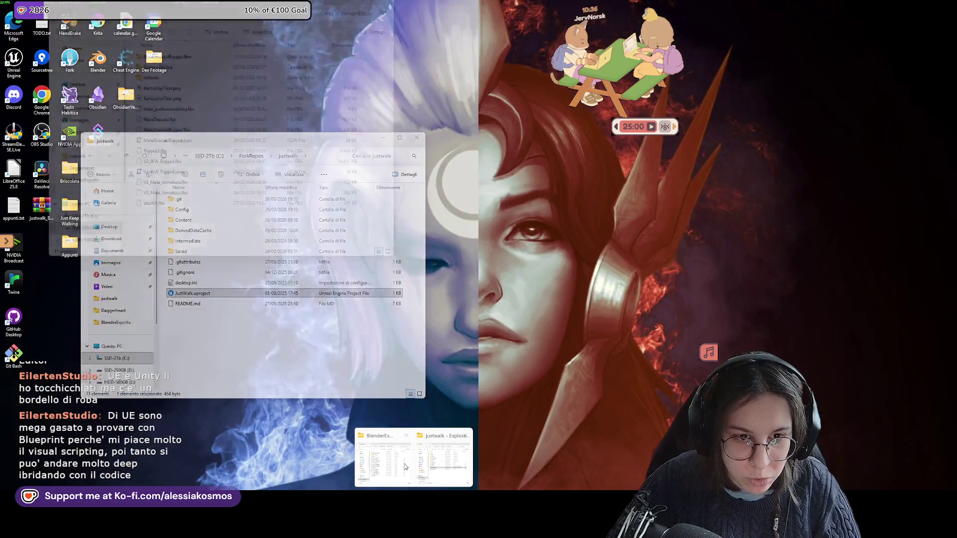
left_click(404, 466)
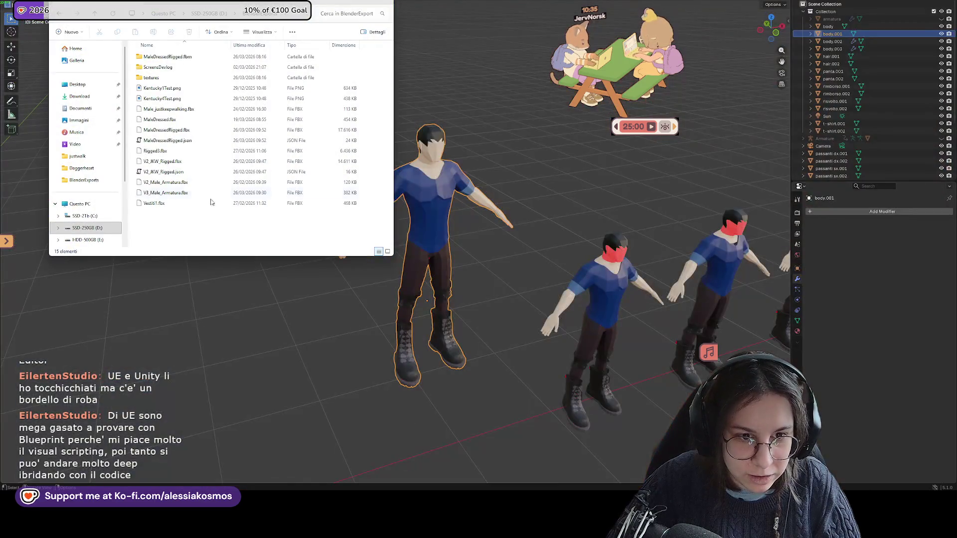
left_click(153, 130)
left_click_drag(306, 323, 301, 331)
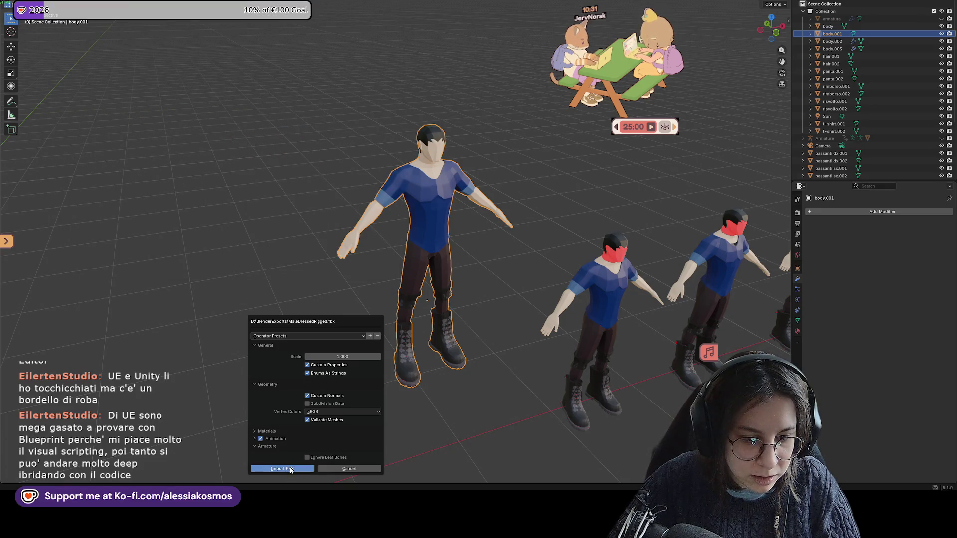
left_click(290, 468)
scroll(530, 396, "down", 3)
scroll(215, 354, "down", 2)
Frame the imported character and check it with overlays, X-ray and wireframe shading from the front
key("KP_Decimal")
scroll(494, 275, "up", 2)
scroll(470, 272, "up", 1)
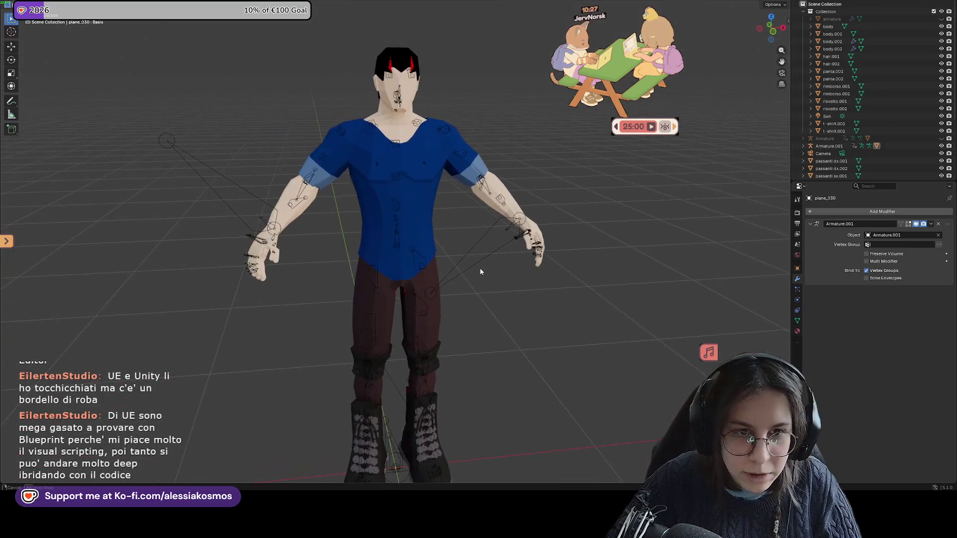
scroll(419, 61, "up", 4)
scroll(427, 103, "up", 2)
scroll(427, 104, "down", 3)
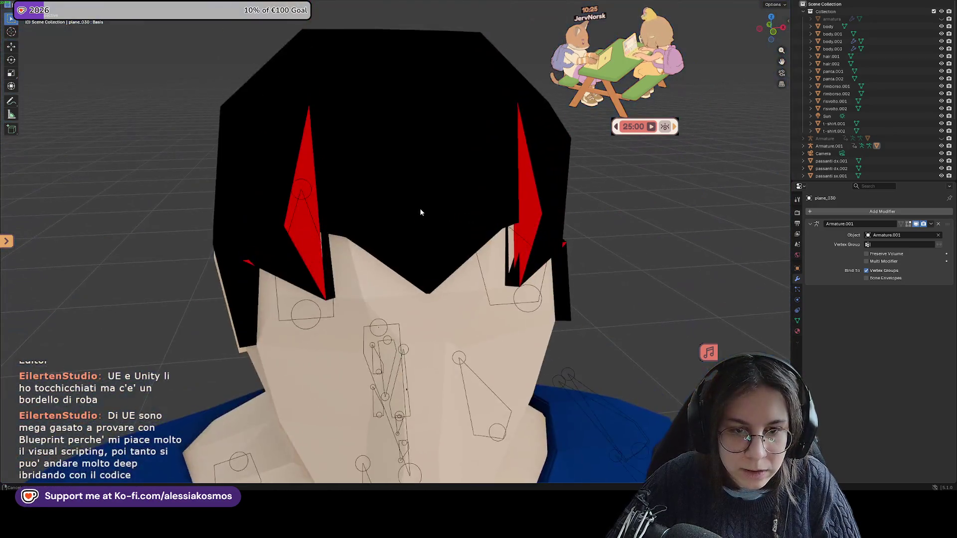
left_click_drag(421, 212, 471, 208)
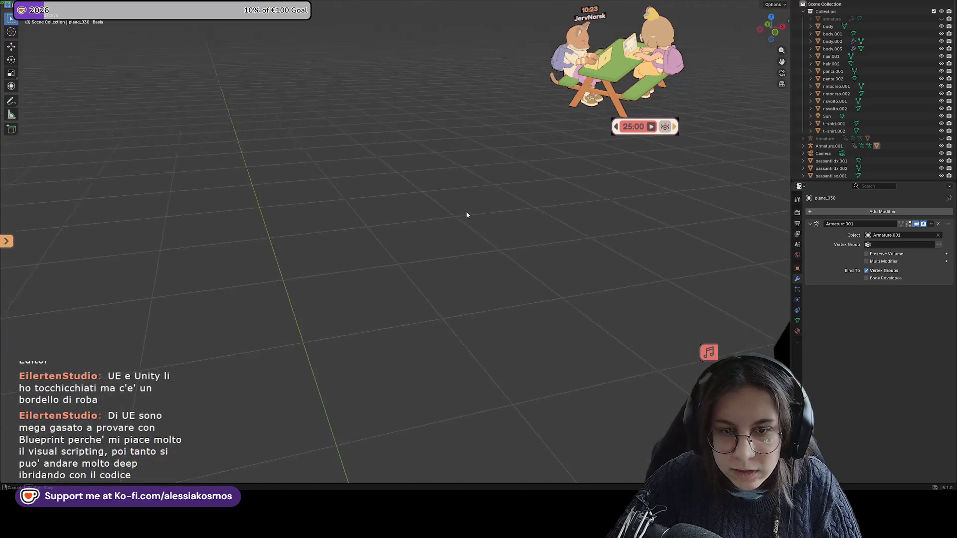
key("KP_Decimal")
scroll(481, 196, "down", 2)
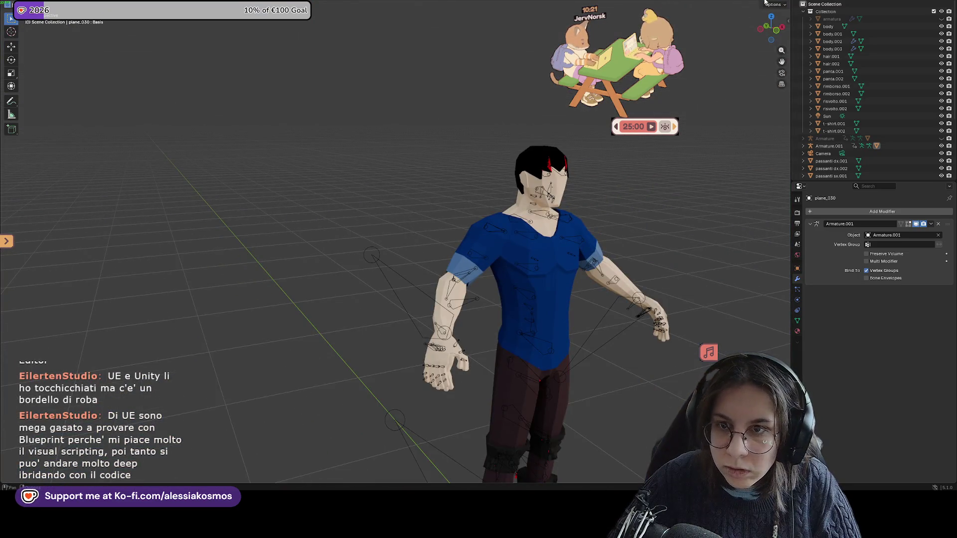
left_click(740, 0)
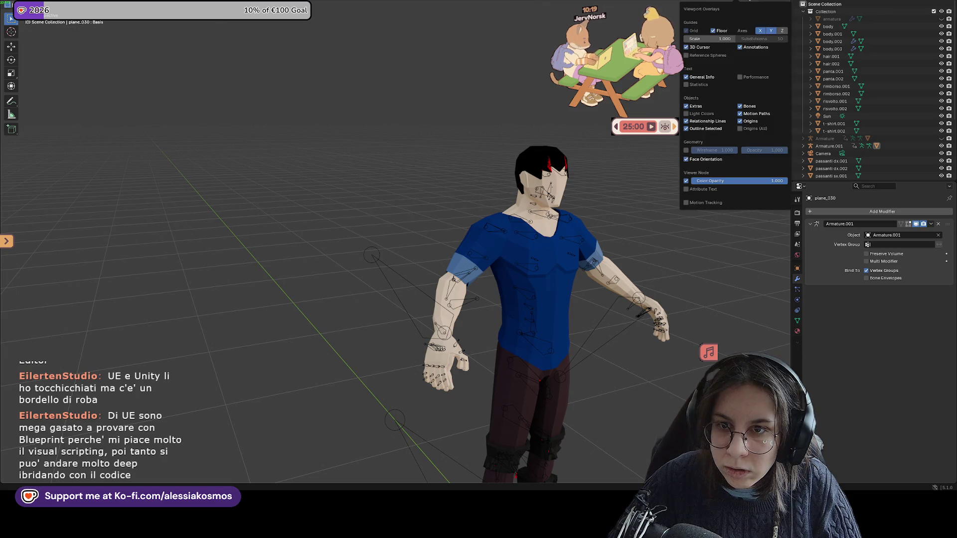
left_click(748, 1)
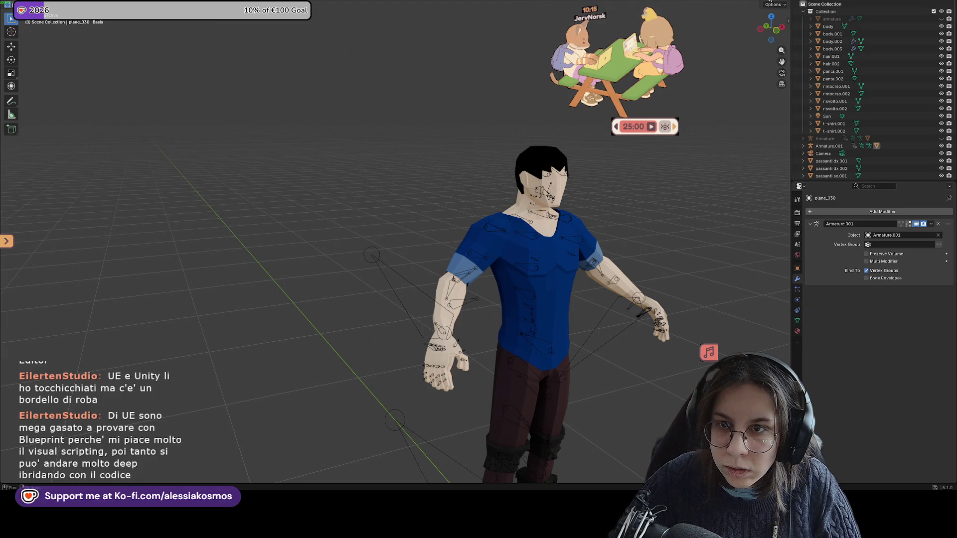
left_click(757, 3)
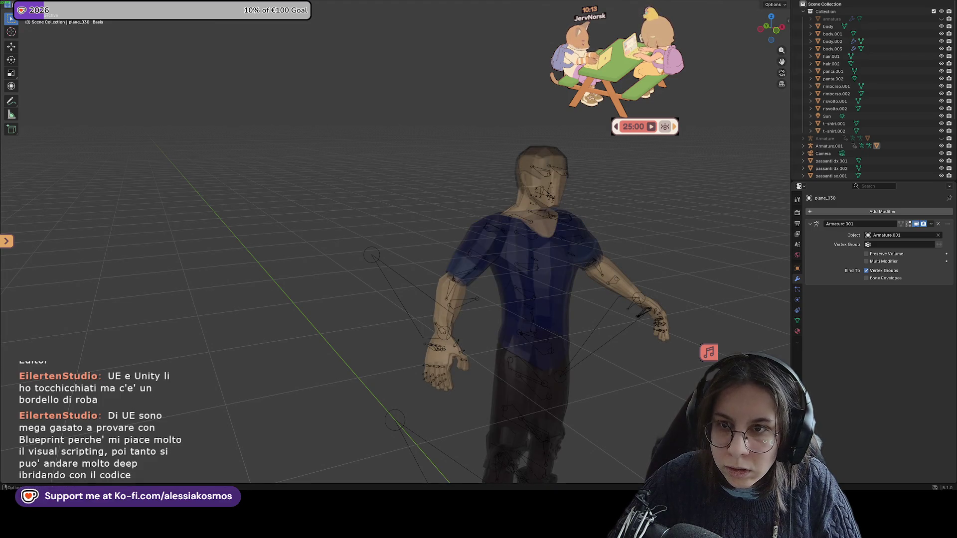
left_click(746, 2)
left_click(757, 2)
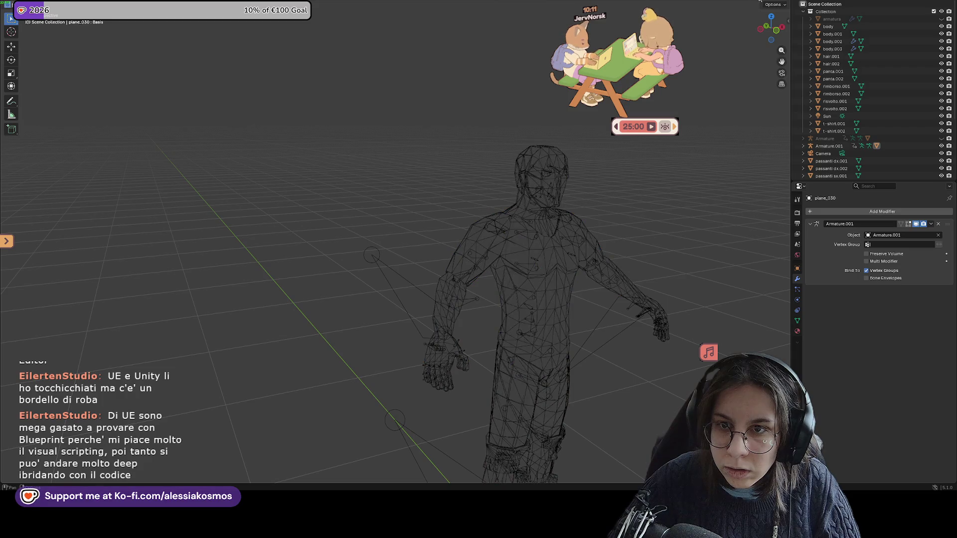
left_click(761, 2)
key("KP_1")
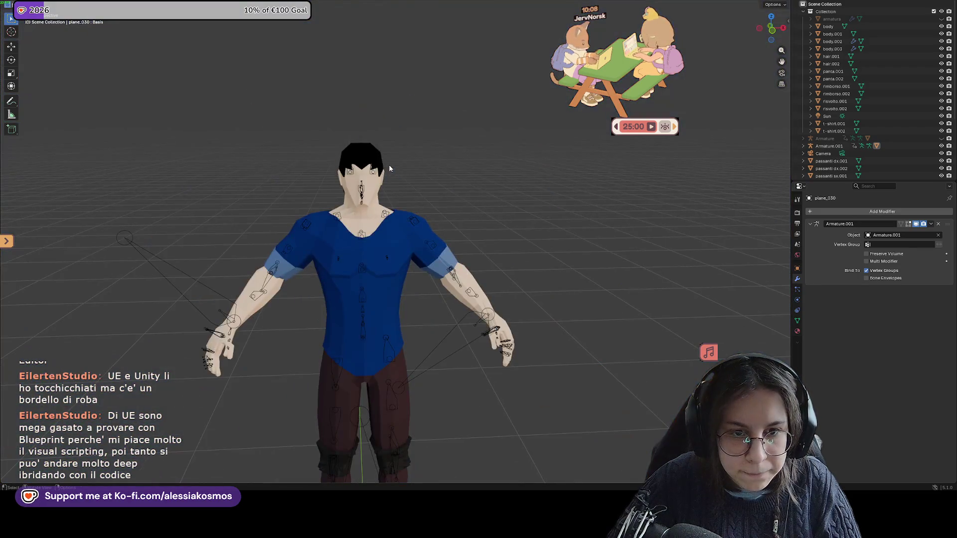
mouse_move(389, 169)
left_mouse_down()
mouse_move(332, 194)
mouse_move(420, 143)
left_mouse_up()
Find the overlapping plane.030 mesh near the head and shoulders and delete it
key("x")
key("grave")
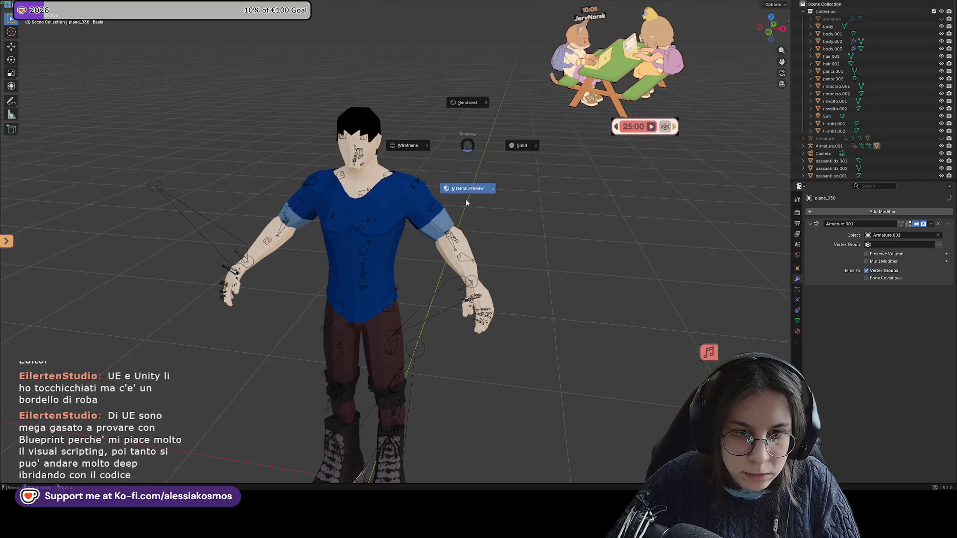
left_click(467, 188)
scroll(356, 140, "down", 2)
scroll(451, 72, "down", 3)
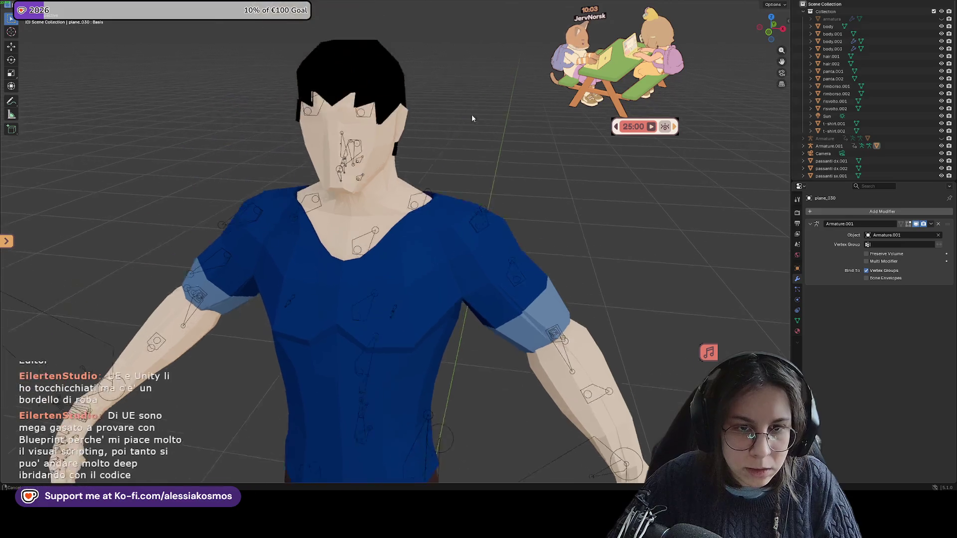
left_click_drag(463, 153, 295, 105)
left_click(260, 93)
key("Tab")
key("Tab")
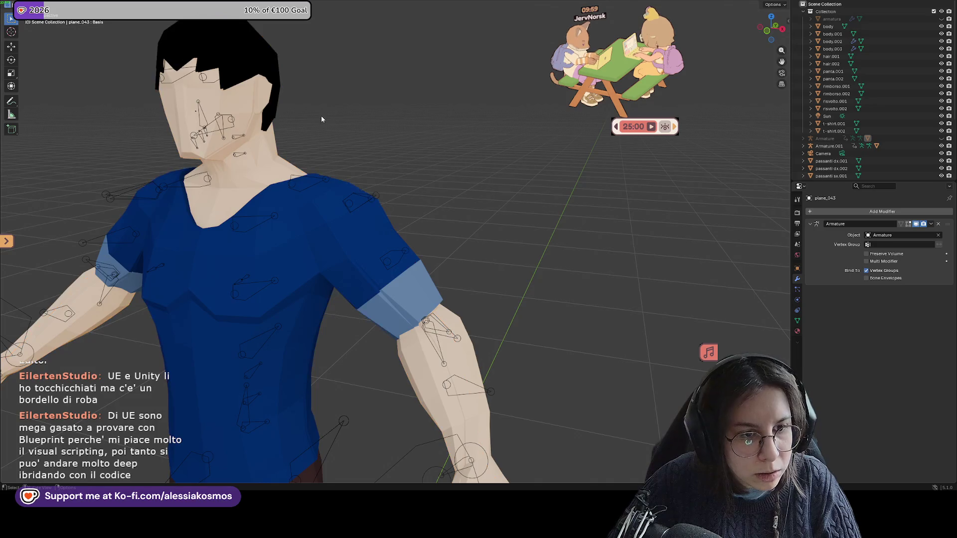
mouse_move(321, 115)
left_mouse_down()
mouse_move(283, 141)
mouse_move(485, 163)
mouse_move(419, 171)
mouse_move(499, 252)
left_mouse_up()
scroll(499, 252, "up", 4)
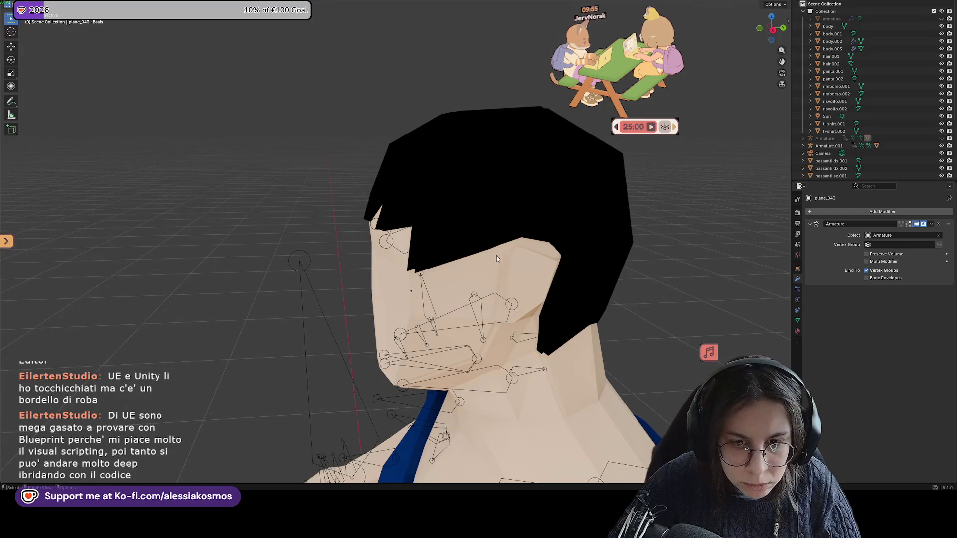
scroll(499, 255, "up", 5)
scroll(499, 256, "down", 5)
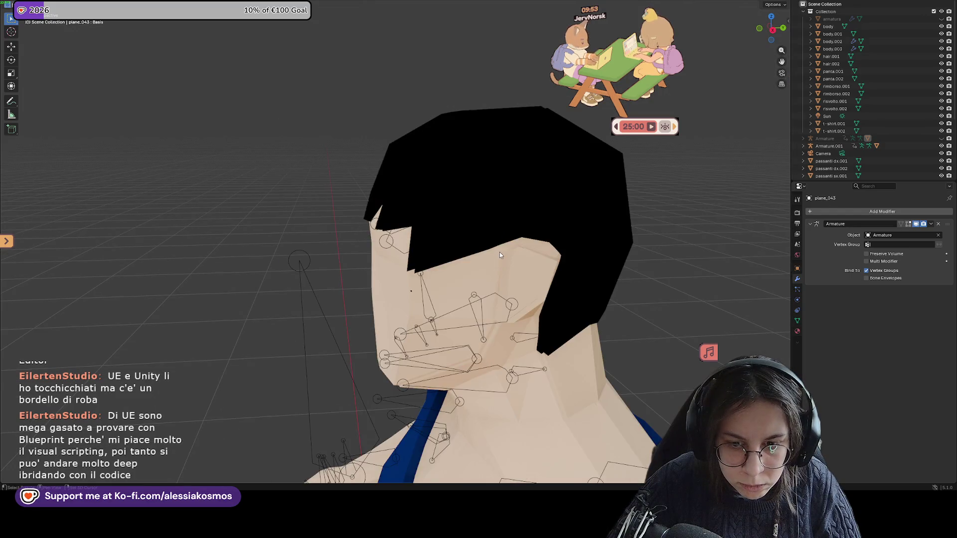
left_click_drag(500, 252, 497, 219)
left_click(444, 195)
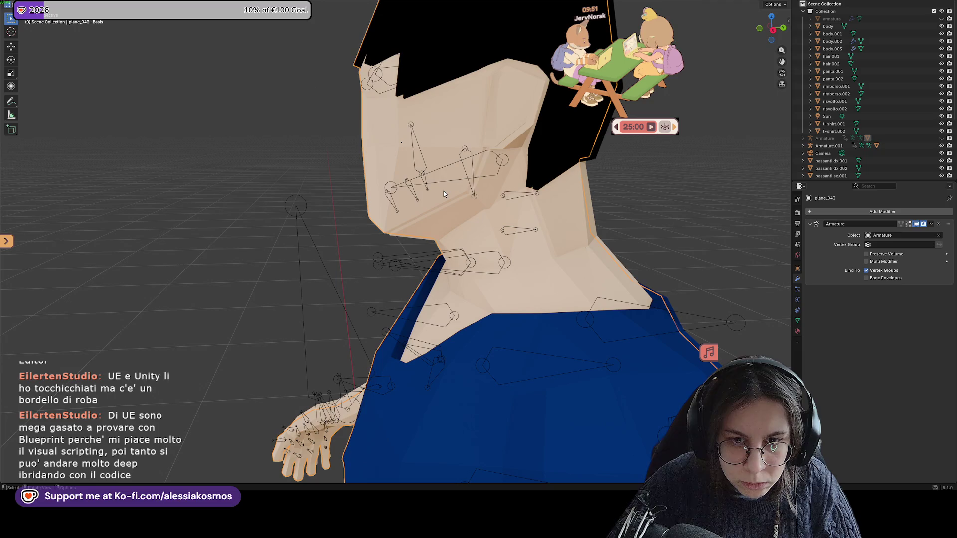
left_click(587, 188)
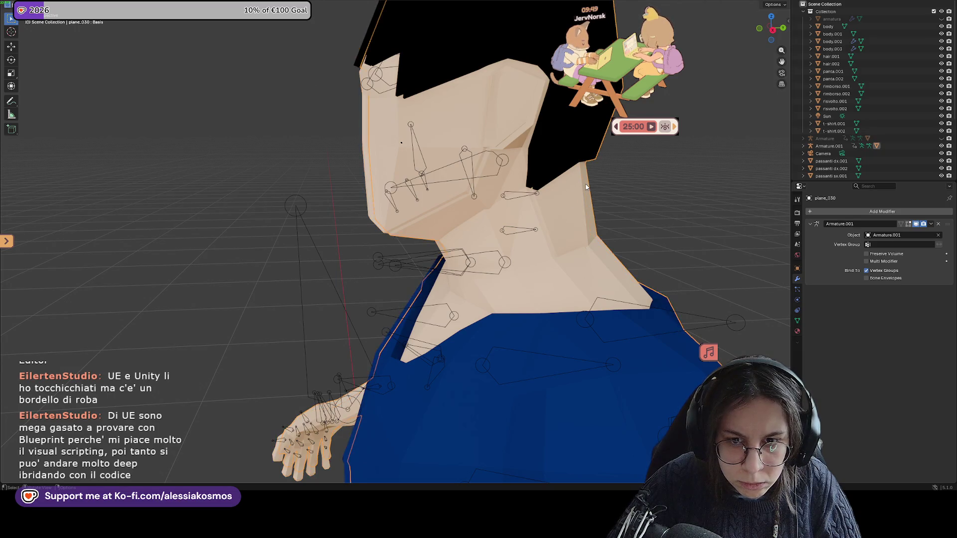
key("x")
left_click(557, 193)
scroll(553, 195, "down", 5)
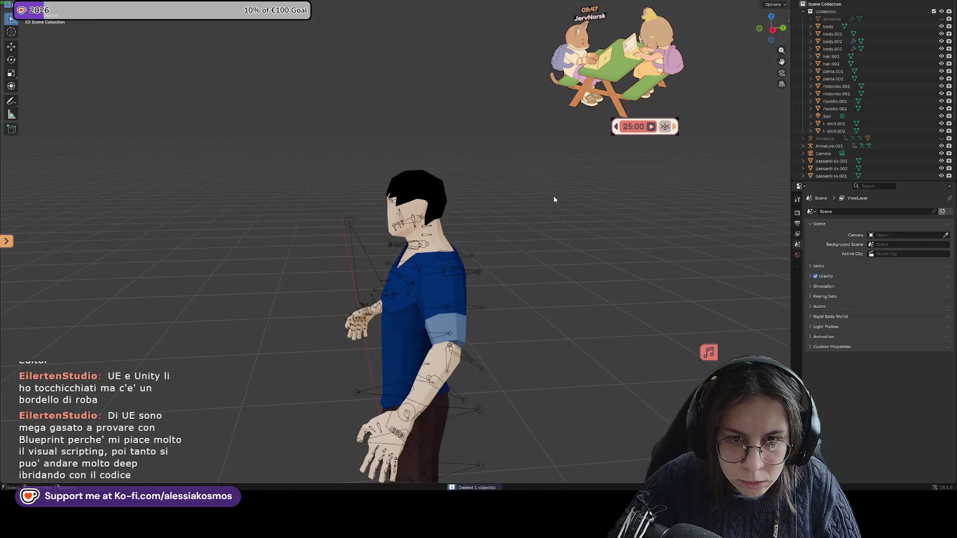
scroll(526, 229, "down", 4)
Select the centre character's Armature.001 and undo back to its old body mesh
left_click(420, 276)
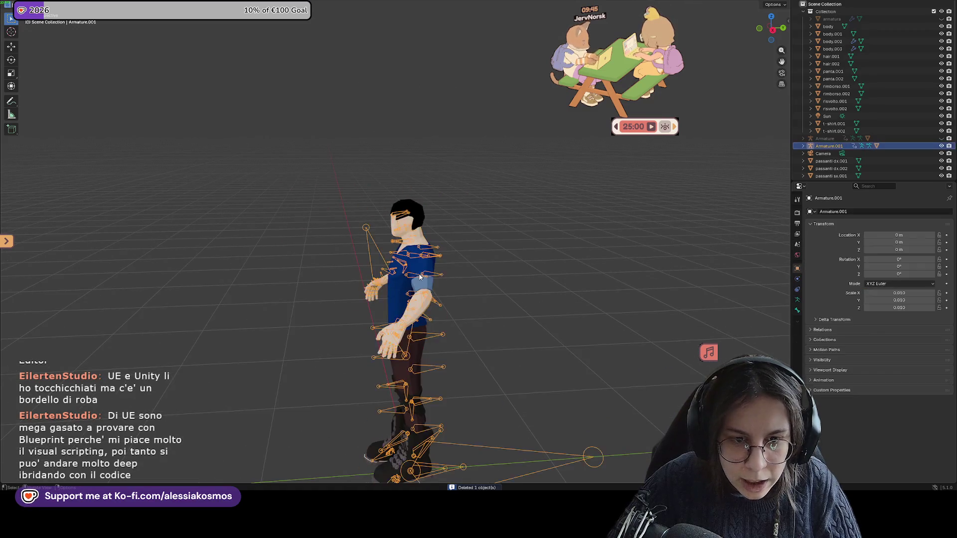
left_click_drag(504, 256, 557, 252)
left_click_drag(642, 259, 469, 230)
scroll(469, 230, "down", 3)
key("ctrl+z")
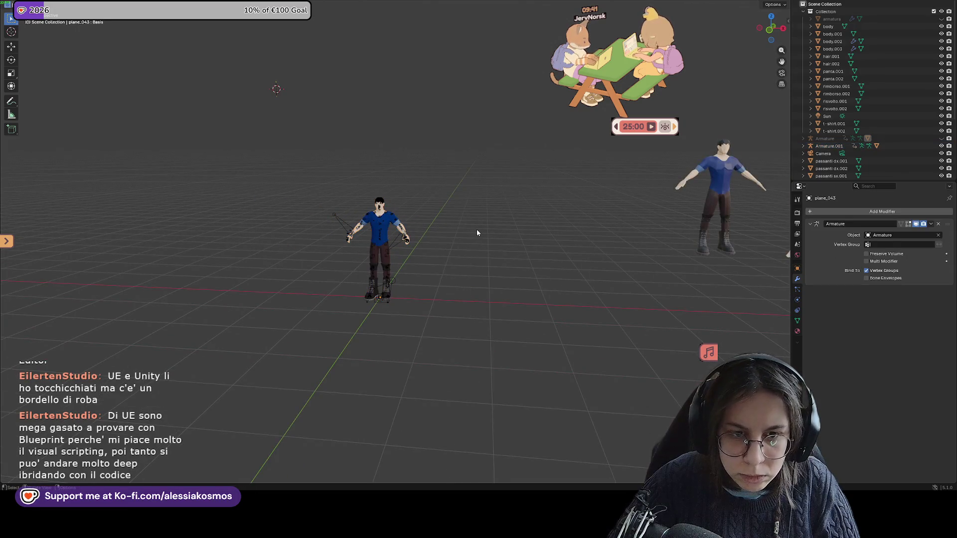
key("ctrl+z")
key("ctrl+z")
key("ctrl+z")
key("ctrl+z")
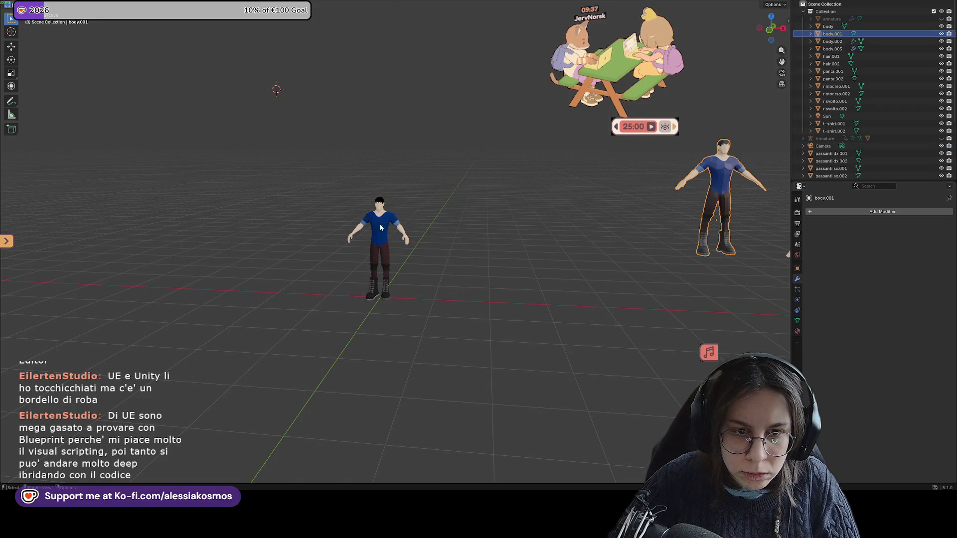
Grab the centre character and slide it to the right along the global X axis, confirming the new position
key("ctrl+z")
key("g")
key("y")
key("x")
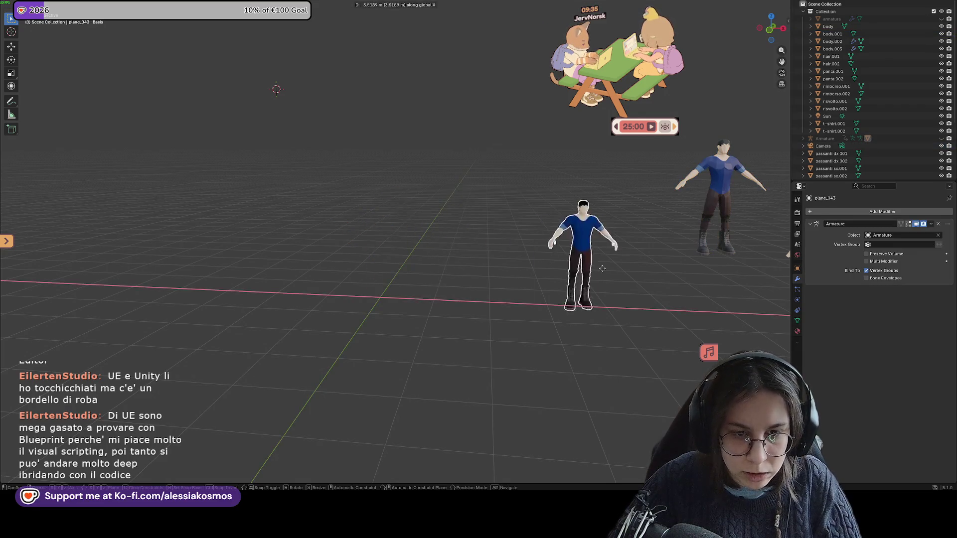
left_click(591, 266)
key("ctrl+z")
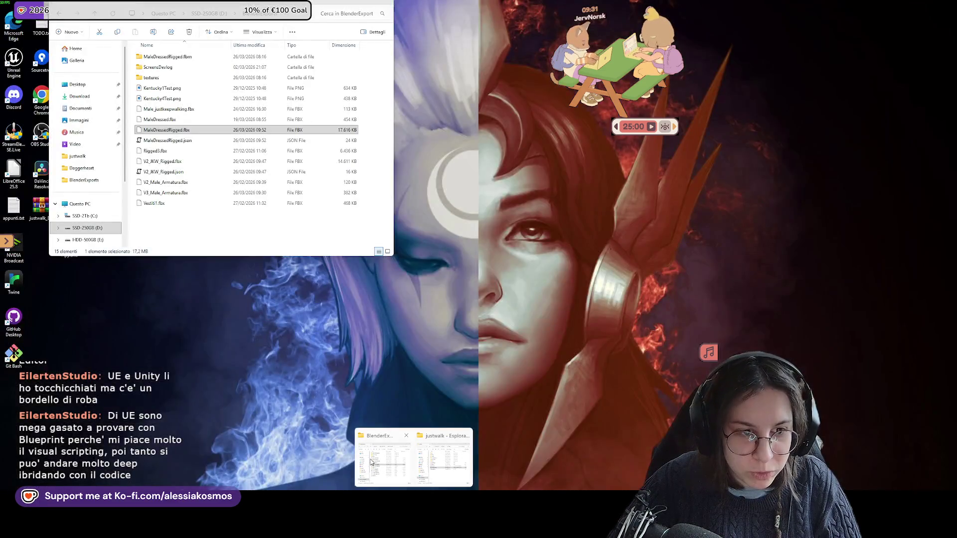
left_click(383, 456)
Drag MaleDressedRigged.fbx into the Blender viewport, import it at the origin and orbit to inspect the rig
left_click_drag(201, 132, 515, 241)
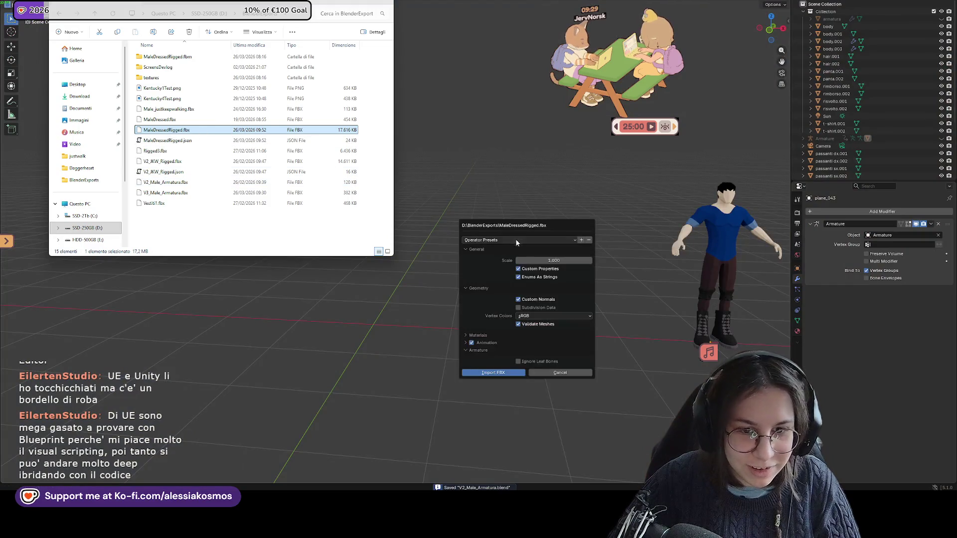
left_click(493, 373)
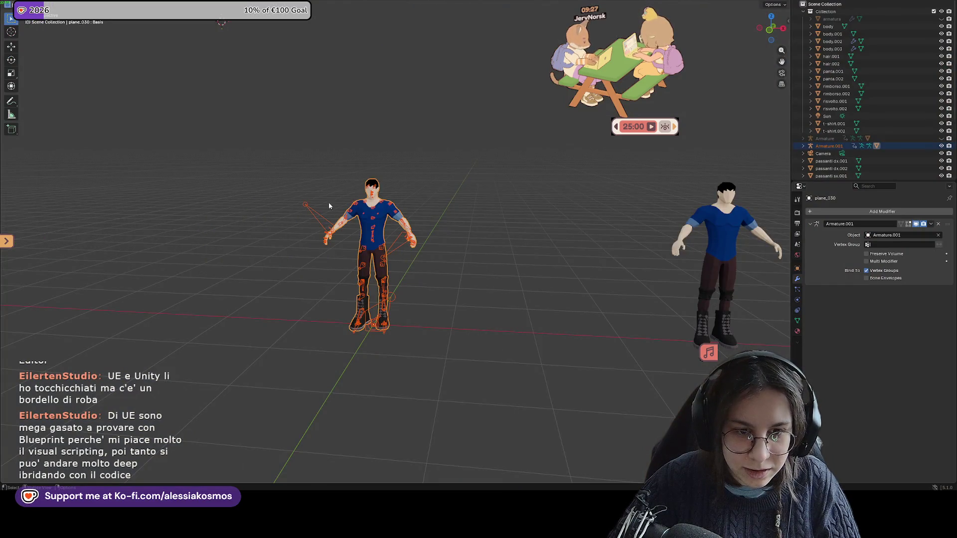
scroll(437, 166, "up", 4)
left_click(438, 166)
scroll(366, 136, "up", 2)
scroll(449, 187, "up", 2)
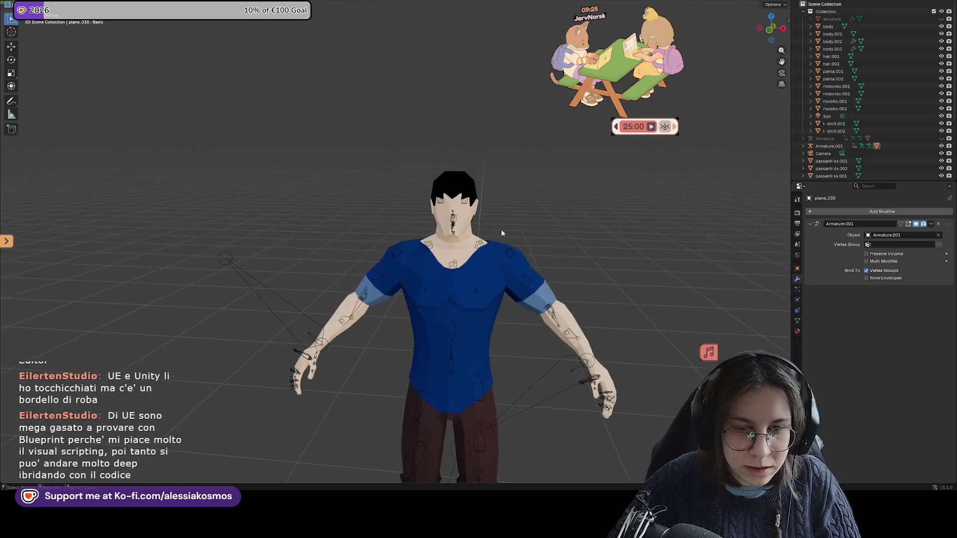
scroll(502, 229, "up", 2)
left_click_drag(528, 205, 428, 172)
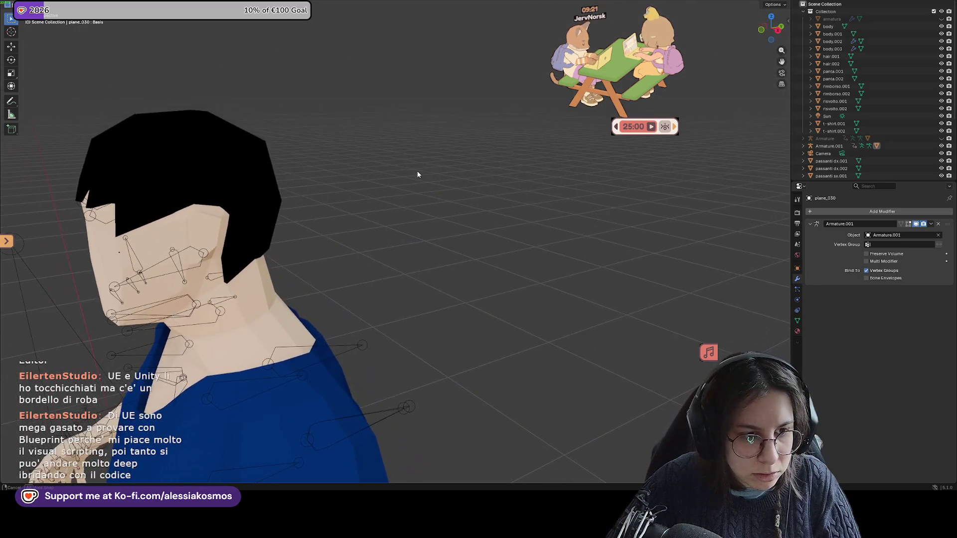
left_click_drag(428, 172, 428, 169)
scroll(438, 170, "down", 2)
scroll(445, 180, "down", 3)
scroll(603, 241, "down", 2)
mouse_move(603, 242)
left_mouse_down()
mouse_move(473, 150)
mouse_move(566, 178)
mouse_move(405, 122)
mouse_move(511, 128)
mouse_move(394, 179)
mouse_move(418, 175)
left_mouse_up()
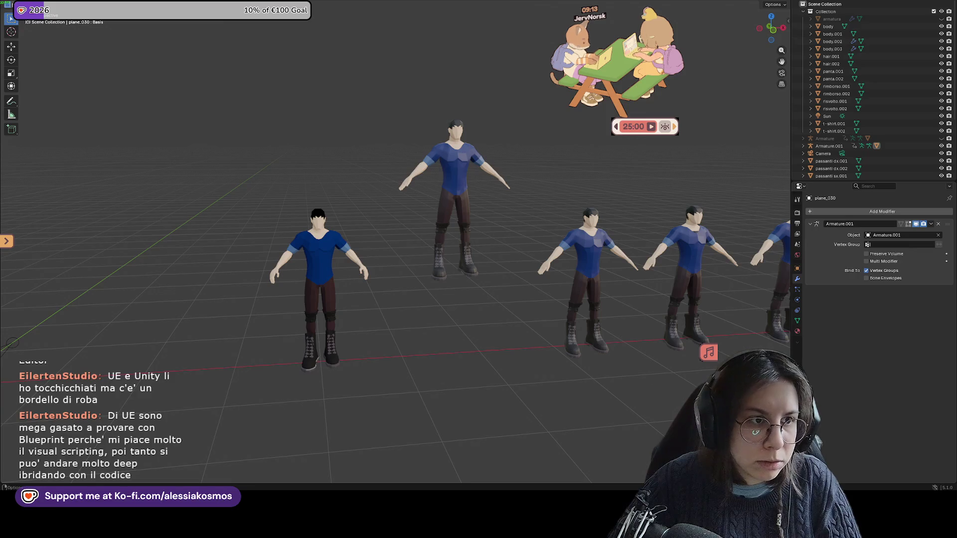
key("alt+Tab")
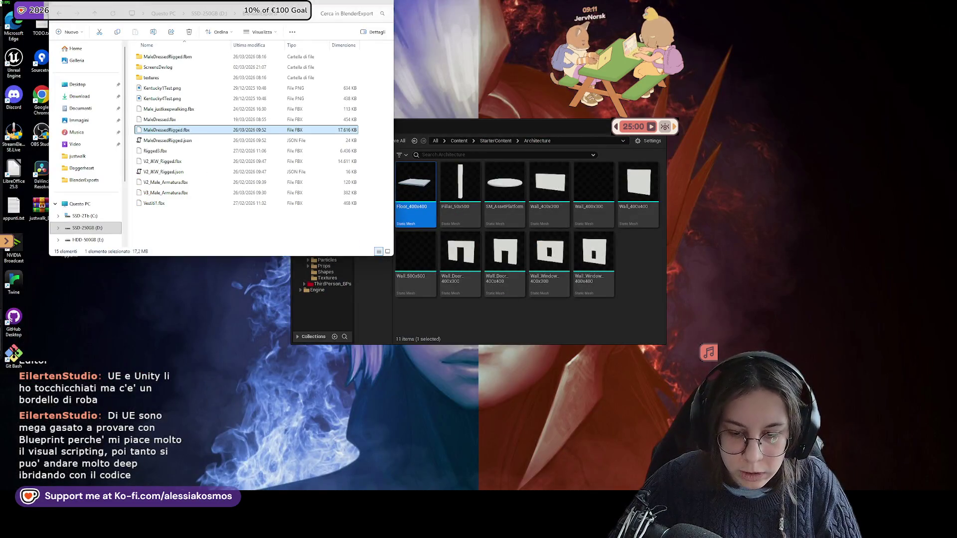
Maximize the Gym_Level editor and drag MaleDressedRigged.fbx into the Adventurer_V3 content folder
key("alt+Tab")
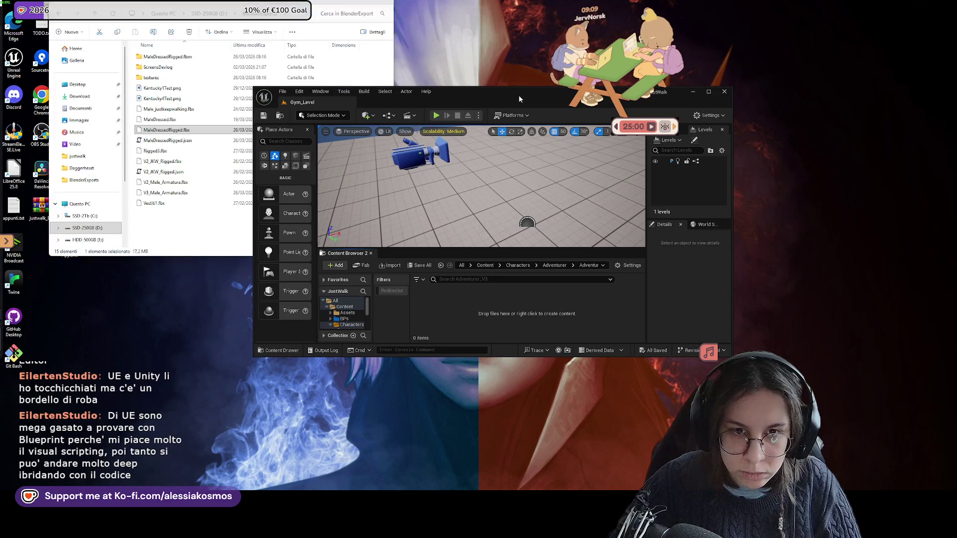
double_click(519, 96)
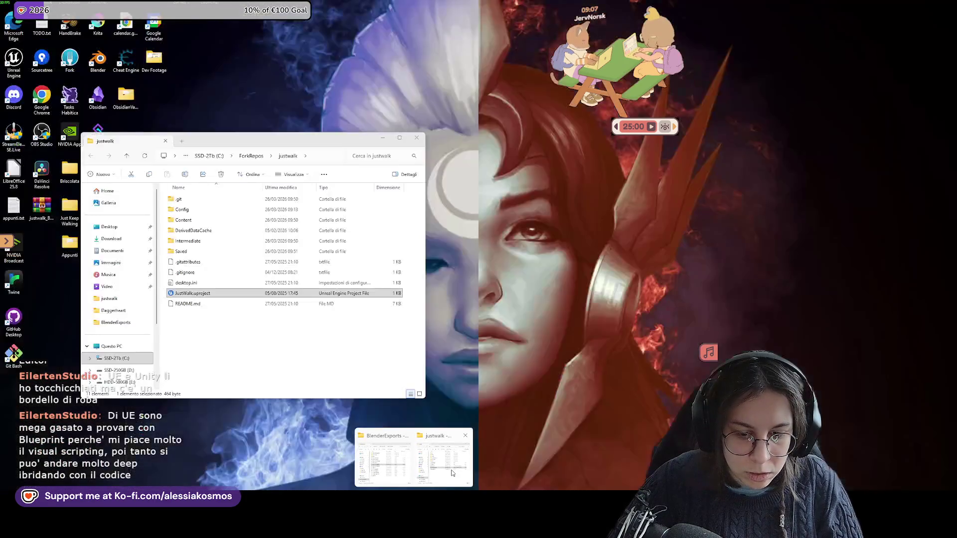
left_click(391, 469)
left_click_drag(176, 133, 427, 320)
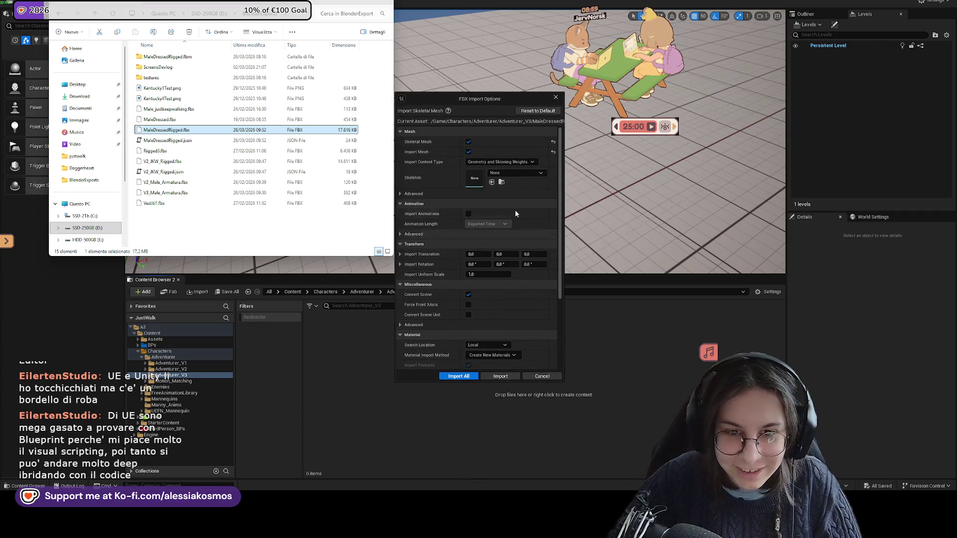
Import the FBX against the SK_Mannequin skeleton with Import All and drag the mesh into the level
left_click(516, 173)
type("k")
scroll(552, 303, "down", 2)
scroll(546, 294, "down", 2)
scroll(547, 307, "down", 1)
mouse_move(537, 279)
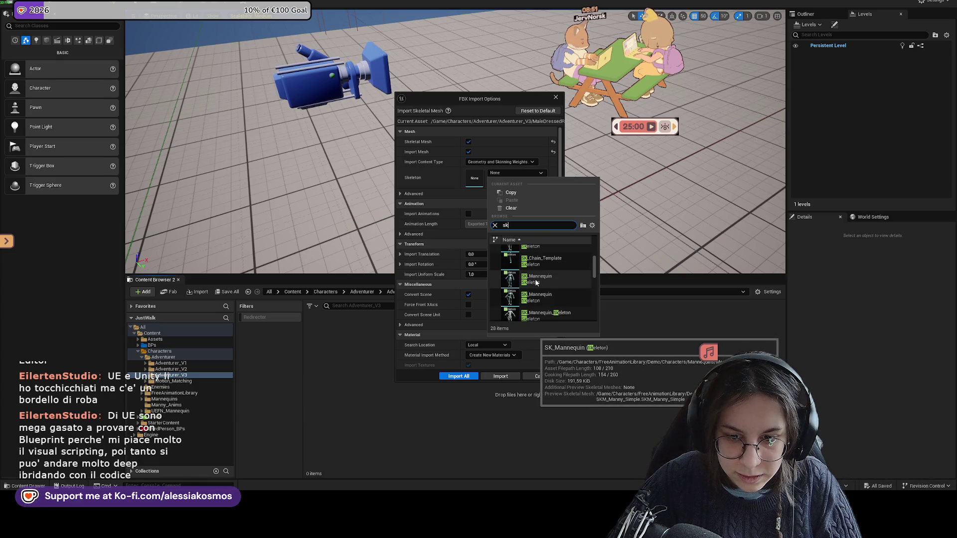
left_click(535, 281)
left_click(456, 376)
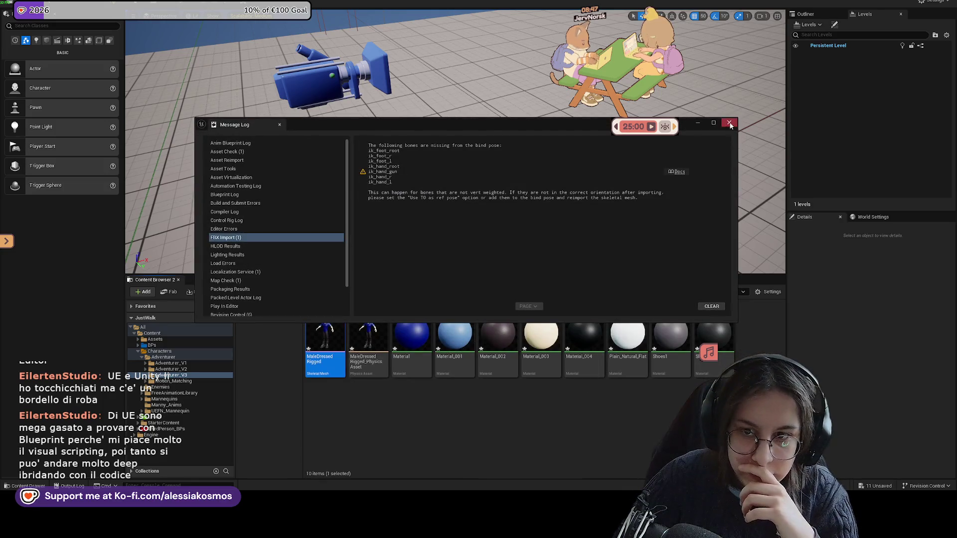
left_click(451, 284)
left_click_drag(325, 340, 378, 221)
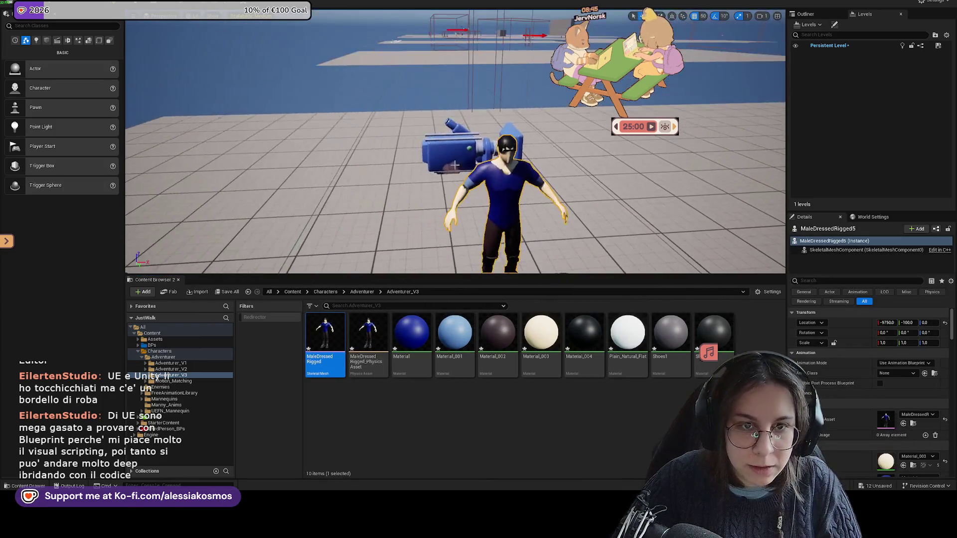
Rotate the placed MaleDressedRigged actor about -90 degrees around Z and switch to moving it along Y
left_click_drag(455, 187, 487, 165)
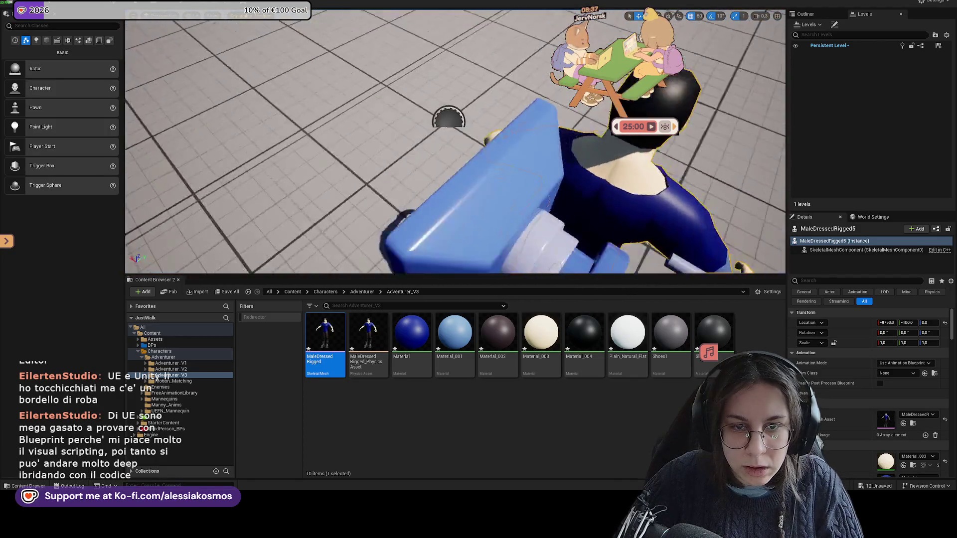
key("e")
left_click_drag(486, 251, 426, 202)
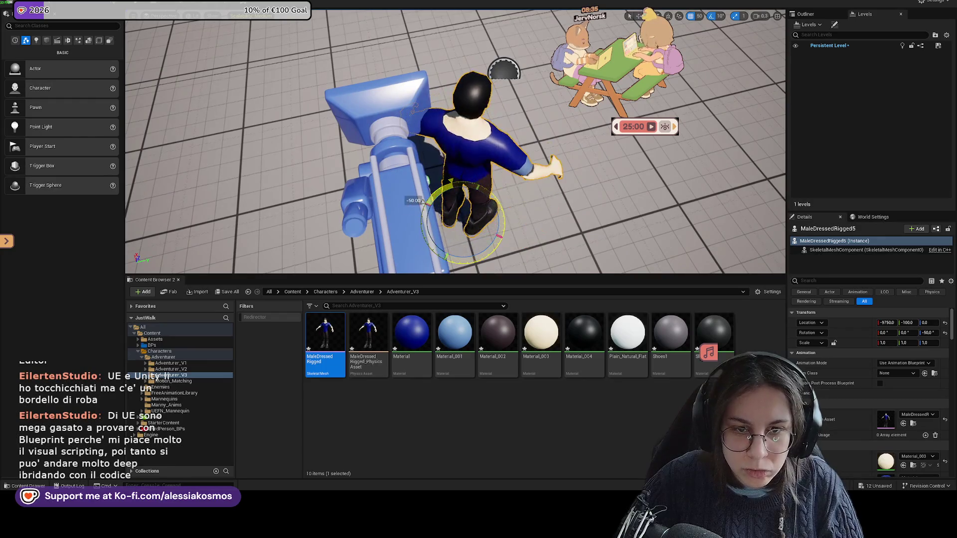
mouse_move(425, 221)
left_mouse_down()
mouse_move(401, 233)
mouse_move(576, 228)
left_mouse_up()
key("w")
Fly the viewport camera behind and around the character to view it from the front
mouse_move(449, 246)
left_mouse_down()
mouse_move(464, 231)
mouse_move(468, 188)
mouse_move(494, 187)
mouse_move(583, 240)
left_mouse_up()
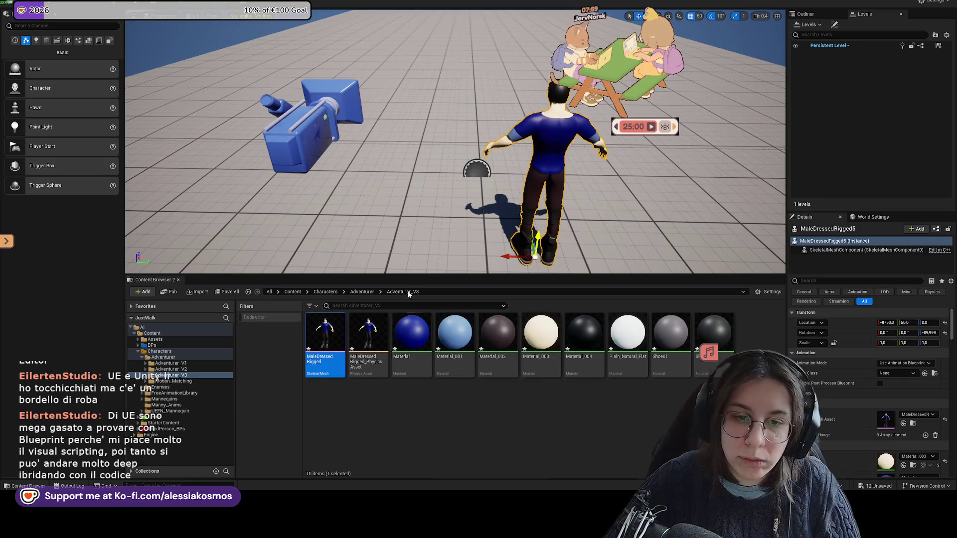
left_click_drag(449, 248, 486, 225)
mouse_move(449, 187)
left_mouse_down()
mouse_move(487, 172)
mouse_move(539, 173)
left_mouse_up()
left_click_drag(448, 190, 508, 187)
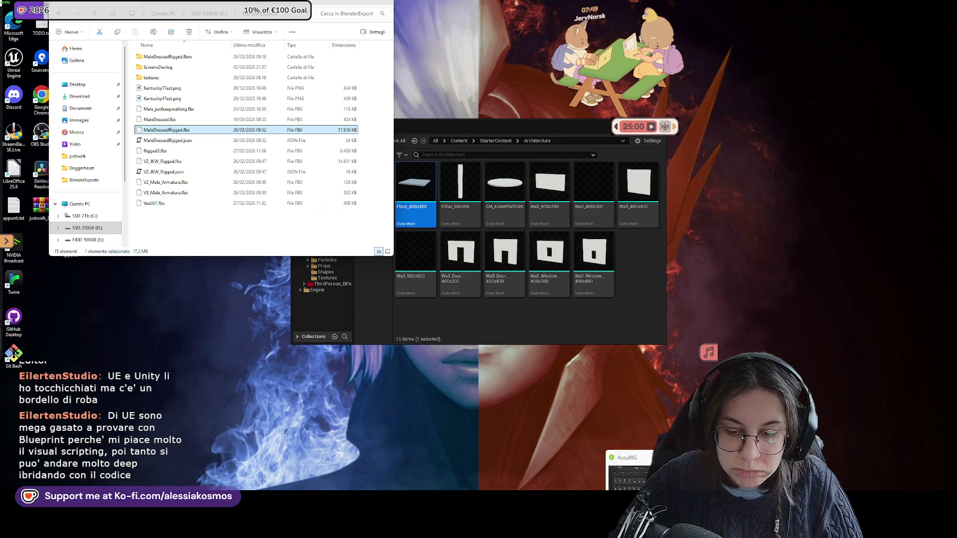
Look over the Blender scene's shading and overlay options and frame the body.001 mesh
key("alt+Tab")
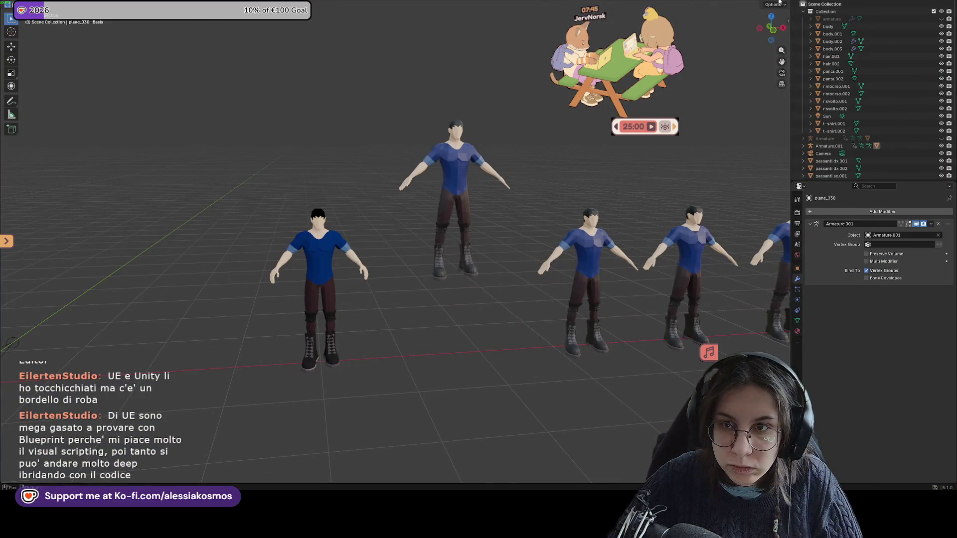
left_click(784, 1)
key("Escape")
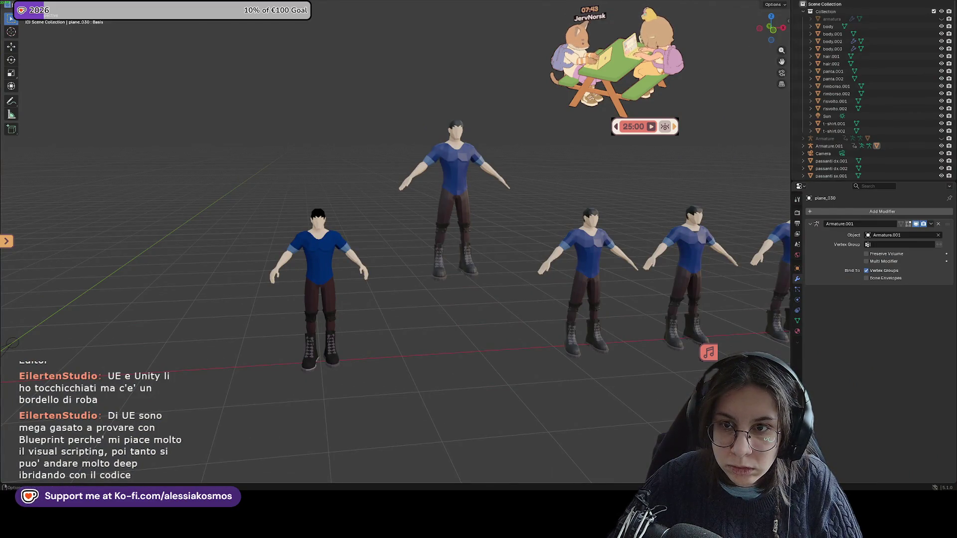
left_click(784, 2)
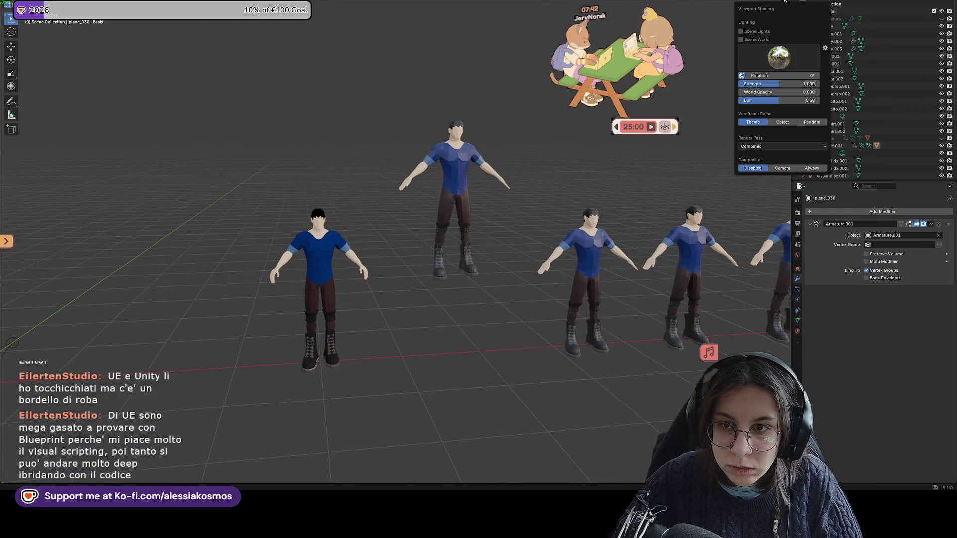
left_click(738, 2)
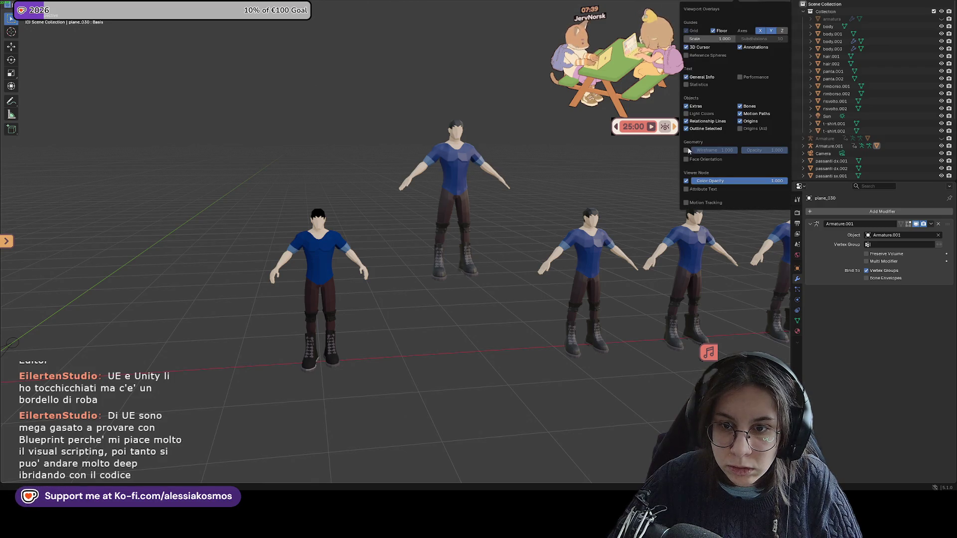
left_click(564, 126)
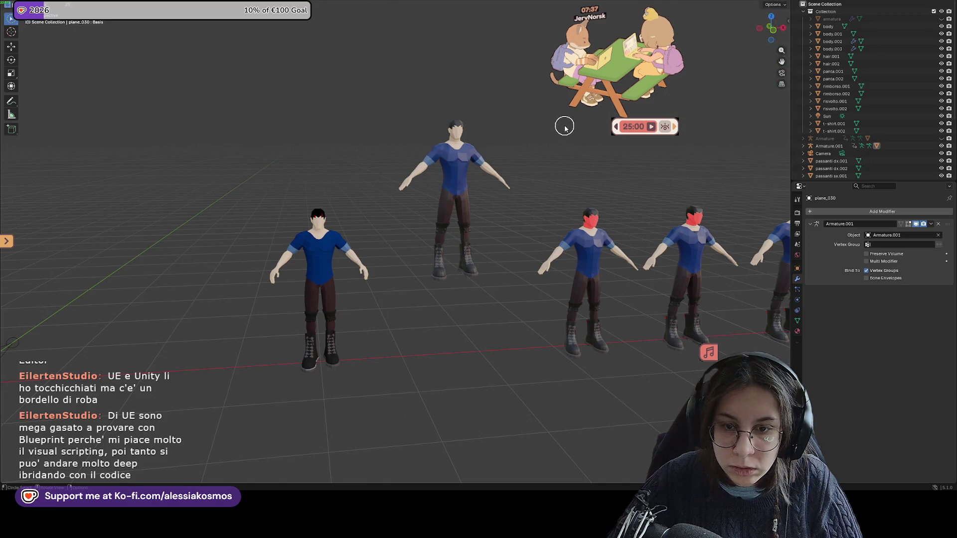
scroll(544, 131, "up", 5)
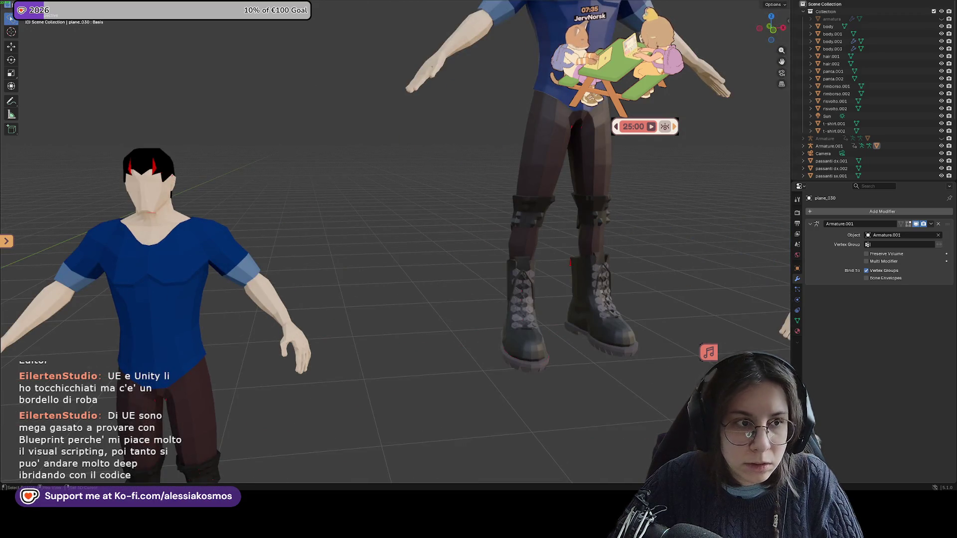
key("KP_Decimal")
left_click(485, 144)
key("KP_Decimal")
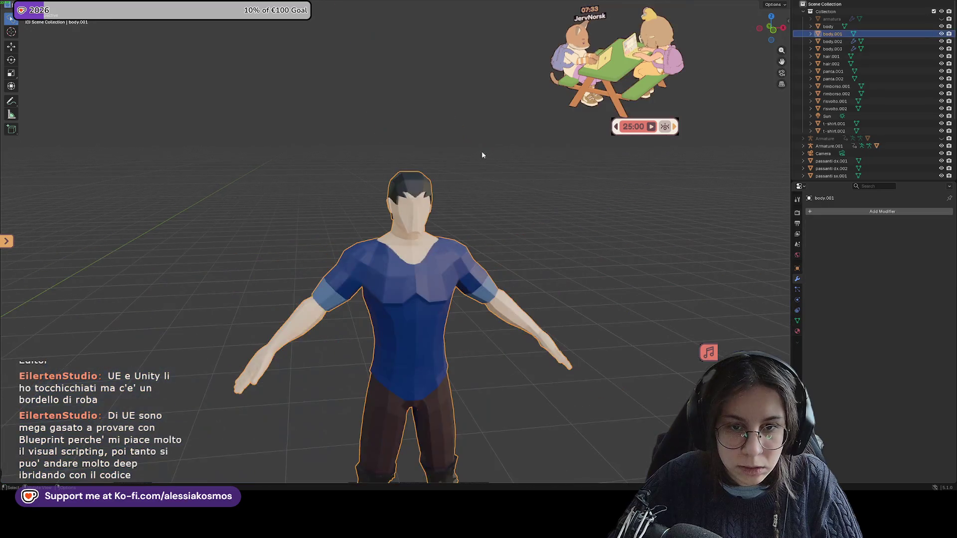
scroll(444, 201, "up", 3)
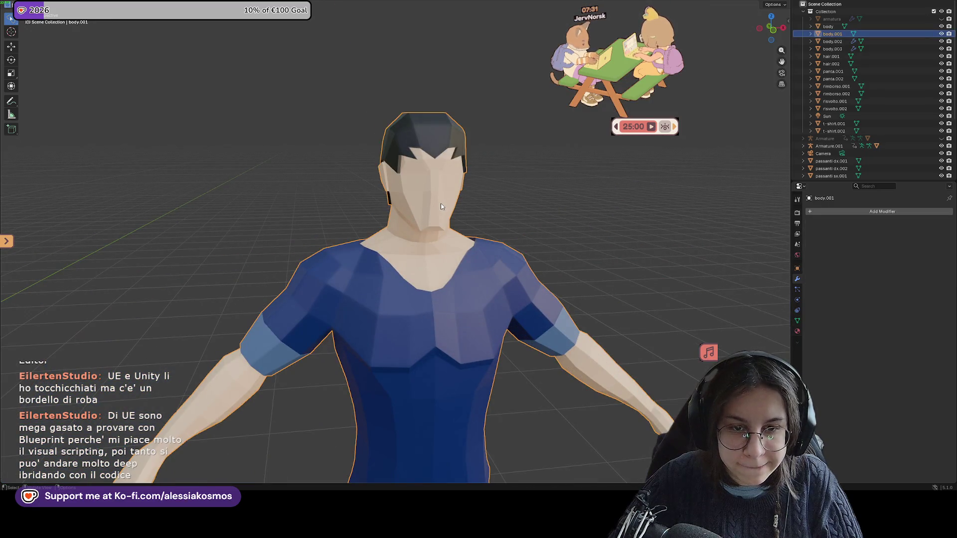
key("KP_Divide")
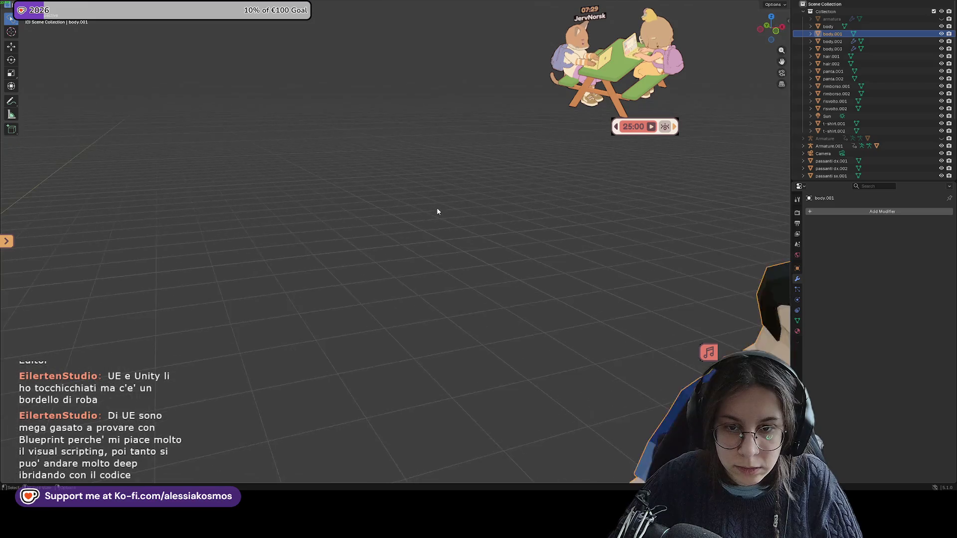
scroll(446, 267, "up", 2)
scroll(568, 304, "up", 2)
scroll(395, 185, "up", 2)
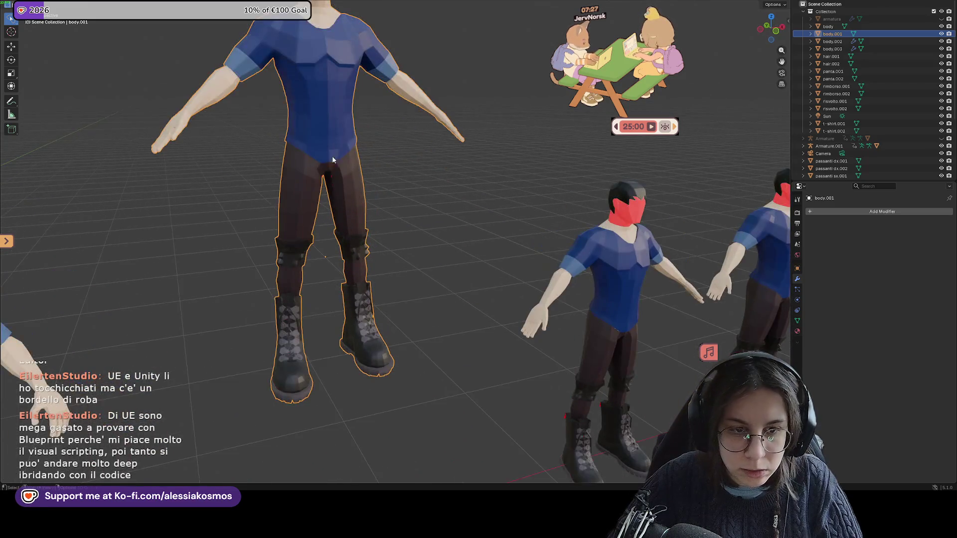
scroll(348, 198, "up", 1)
scroll(348, 197, "up", 2)
mouse_move(361, 231)
left_mouse_down()
mouse_move(396, 263)
mouse_move(440, 248)
mouse_move(344, 324)
mouse_move(468, 249)
mouse_move(412, 267)
mouse_move(442, 263)
left_mouse_up()
scroll(417, 321, "down", 2)
scroll(342, 324, "down", 2)
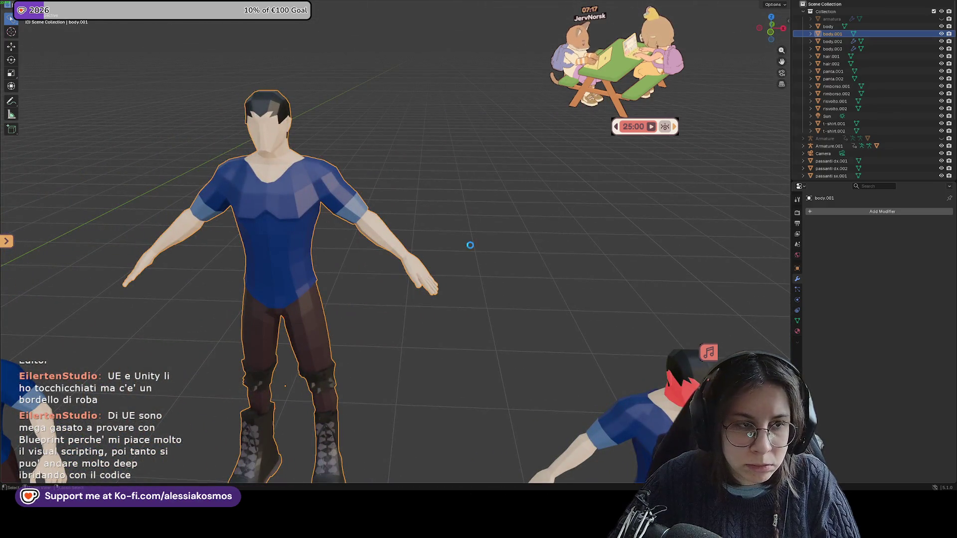
Leave Blender and bring the BlenderExport folder with MaleDressedRigged.fbx back in front of Unreal
key("alt+Tab")
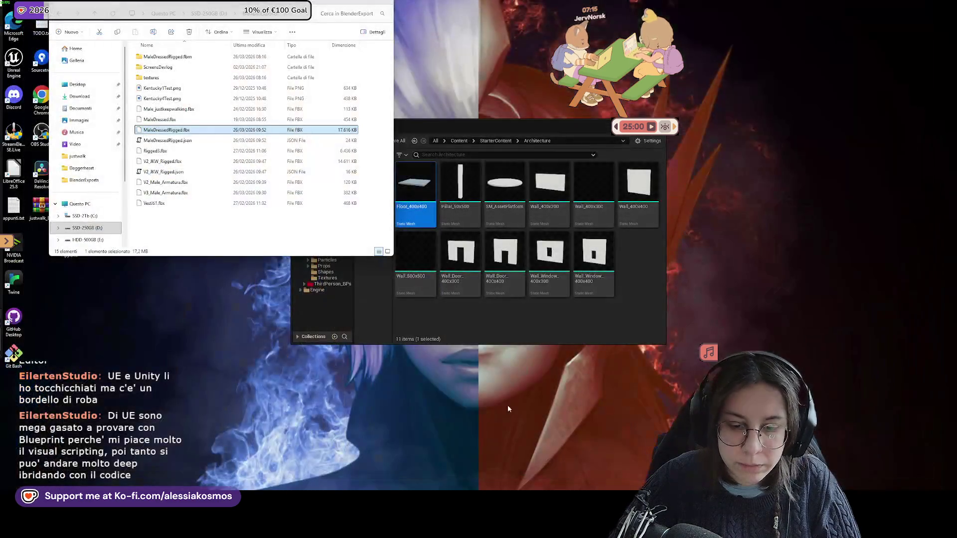
key("super+Down")
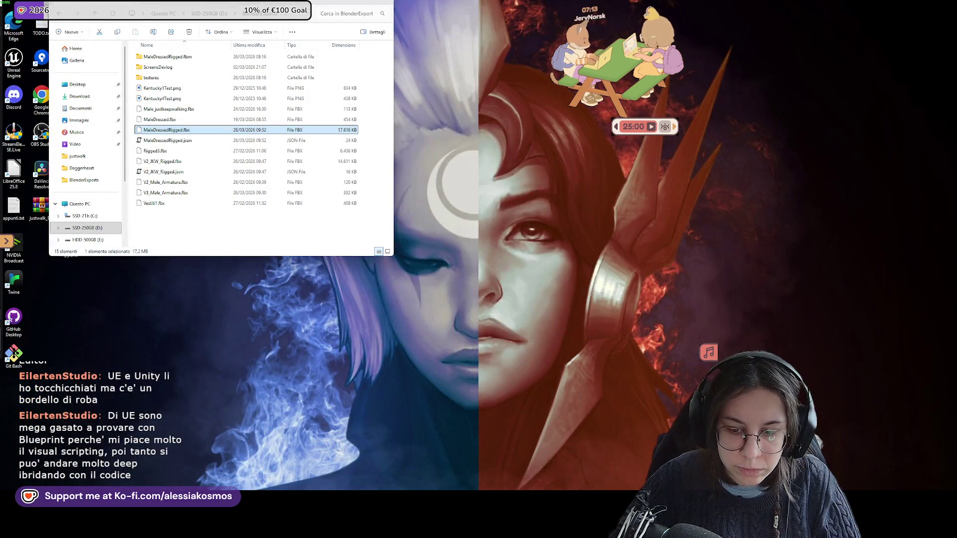
key("alt+Tab")
key("alt+Tab")
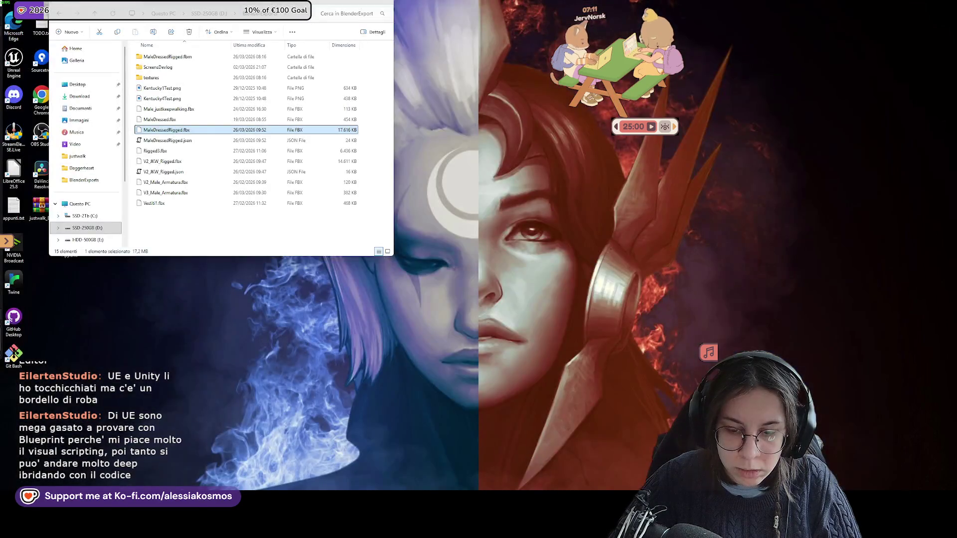
key("alt+Tab")
Select every asset in Adventurer_V3, delete and confirm, then pick MaleDressedRigged.fbx in the export folder
key("super+Up")
left_click(649, 436)
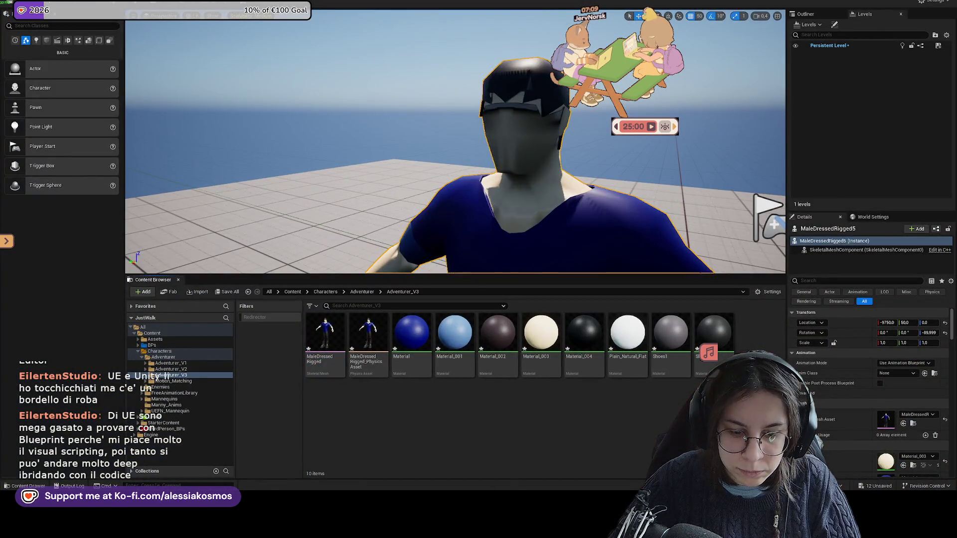
left_click(325, 337)
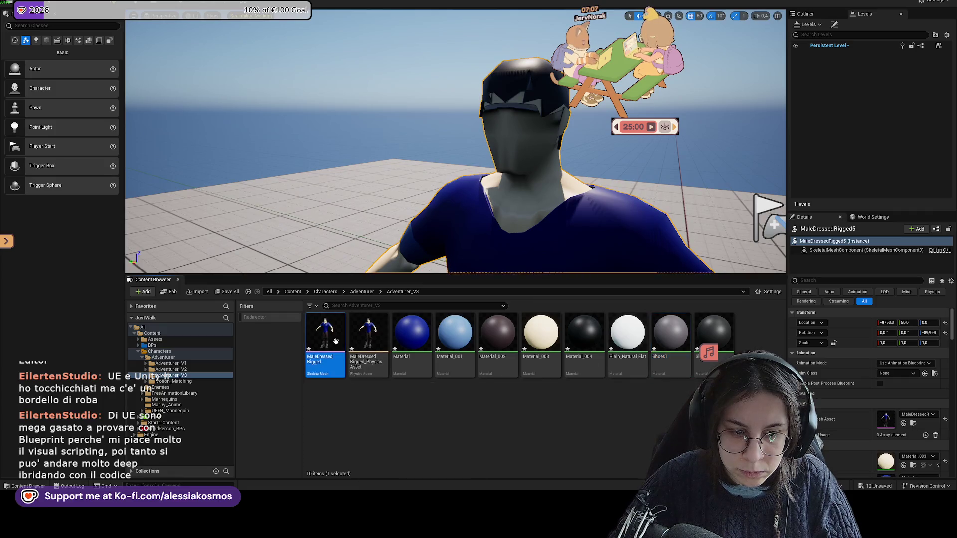
left_click(697, 341, "shift")
right_click(704, 341)
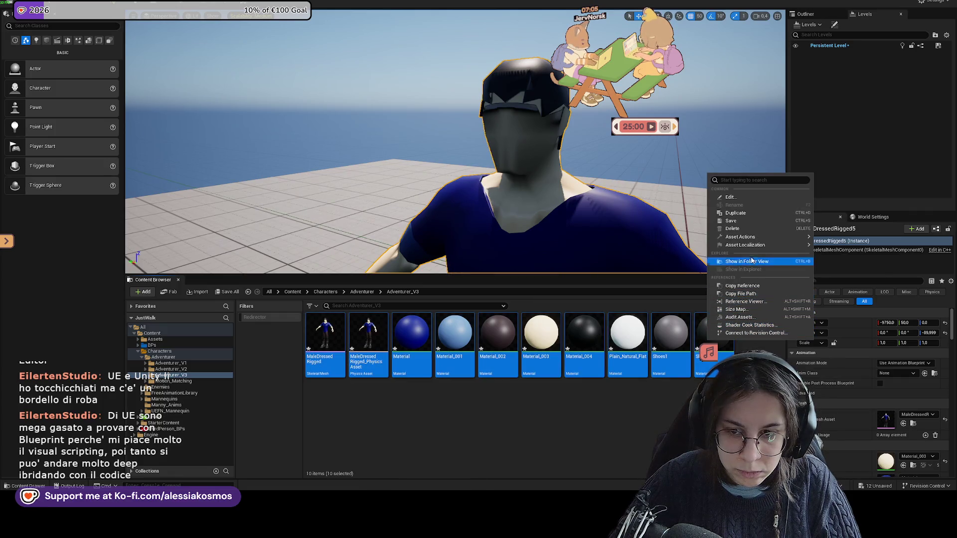
left_click(753, 229)
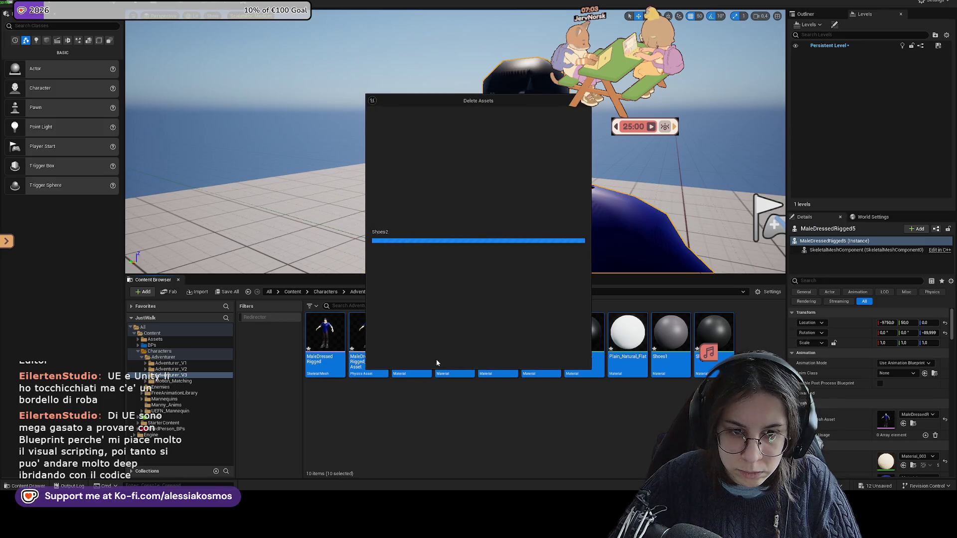
left_click(471, 363)
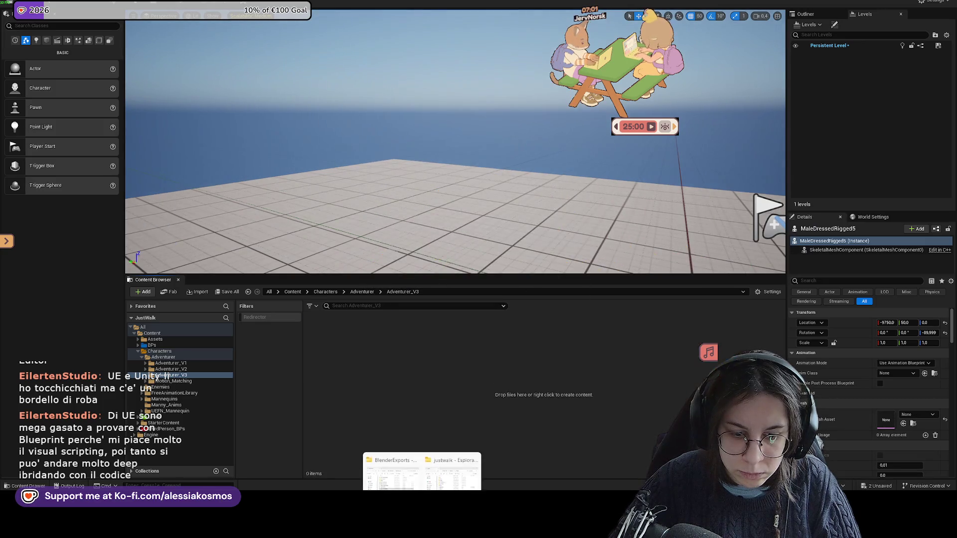
left_click(403, 453)
left_click(403, 452)
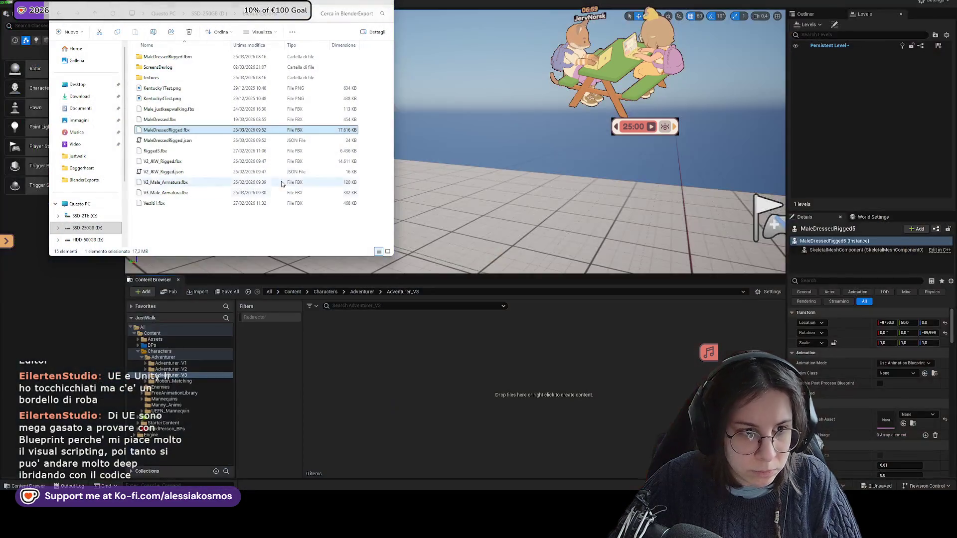
Drag MaleDressedRigged.fbx into Adventurer_V3 and set Vertex Color to Ignore with Preserve Smoothing Groups unticked
left_click(166, 129)
left_click(221, 133)
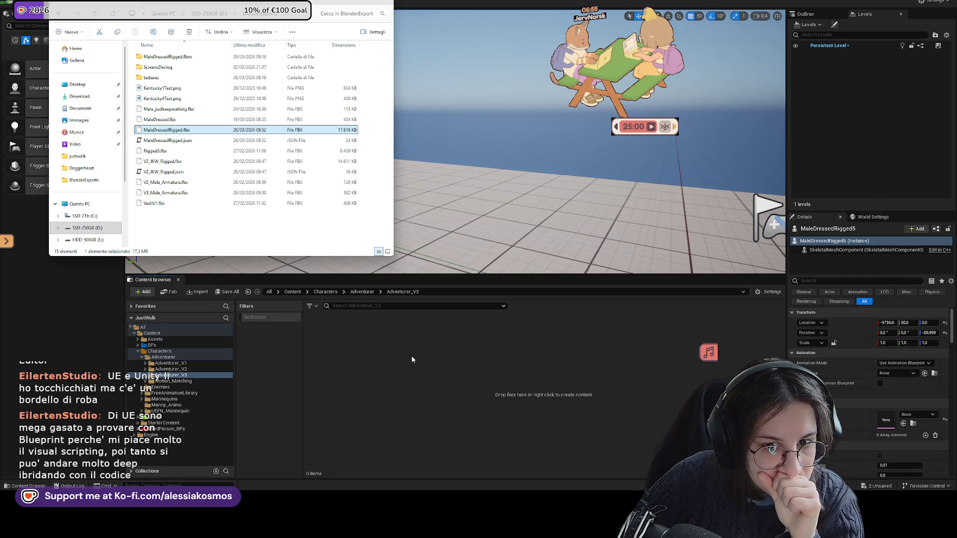
left_click_drag(411, 356, 415, 355)
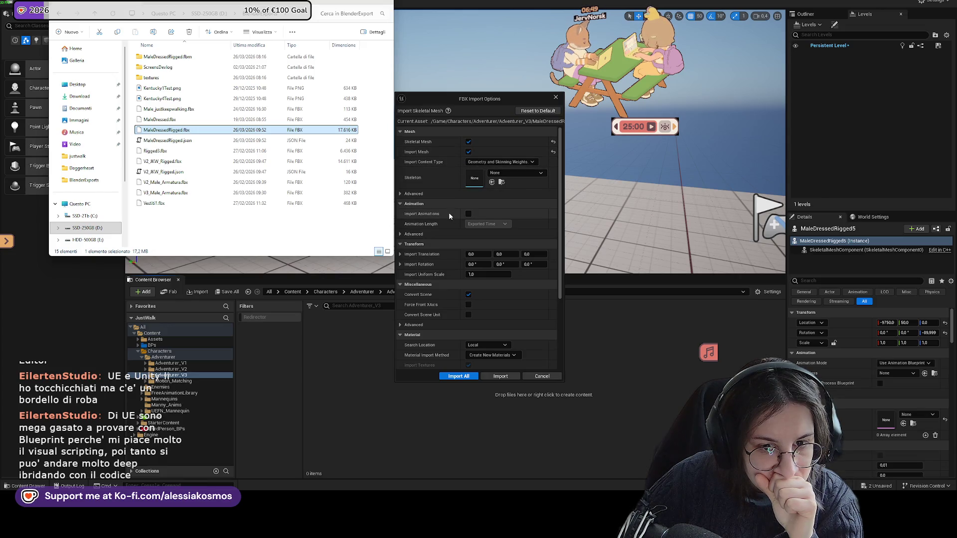
left_click(426, 195)
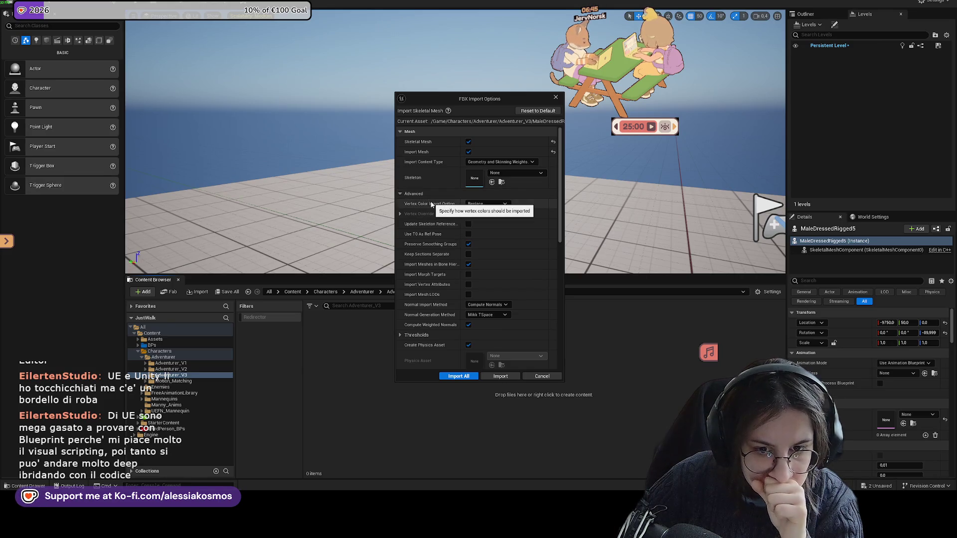
left_click(487, 204)
left_click(482, 219)
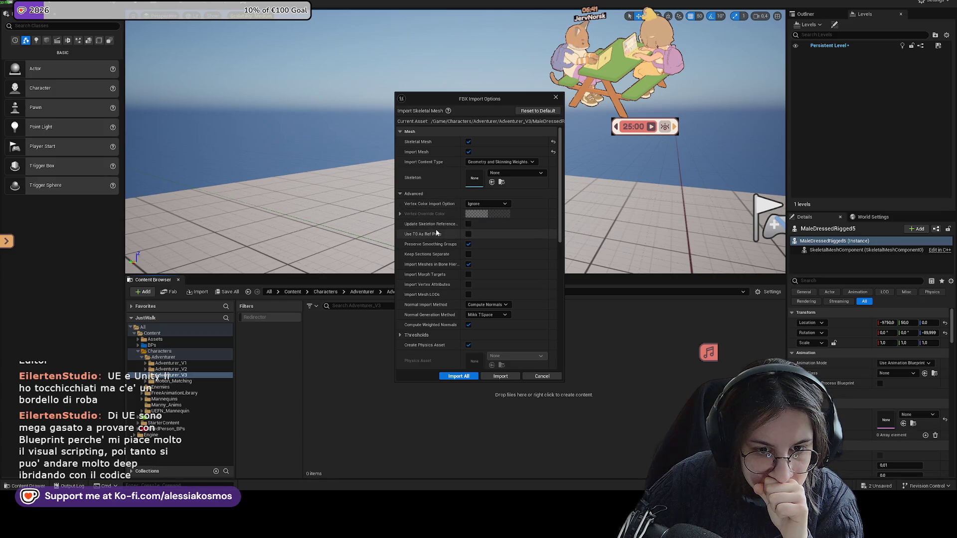
left_click(468, 244)
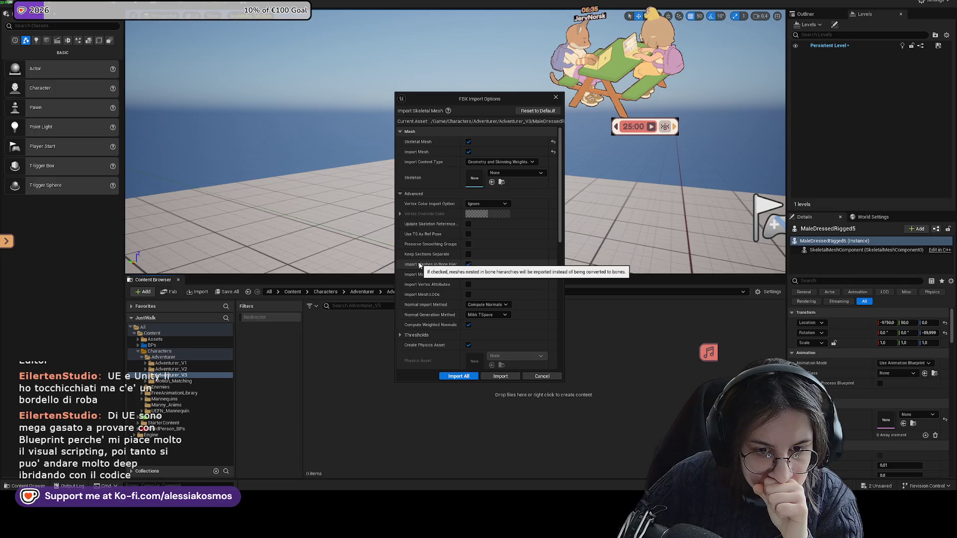
scroll(446, 300, "down", 1)
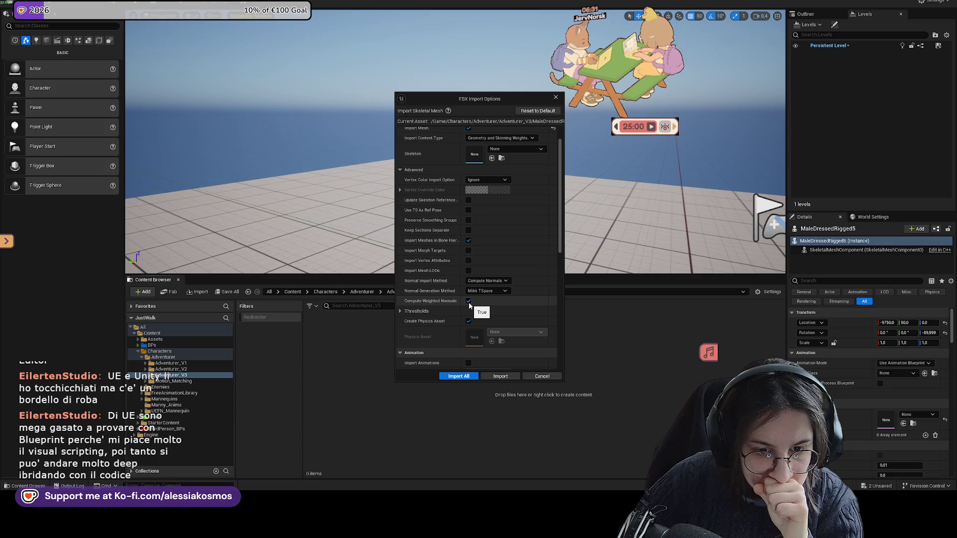
scroll(507, 306, "up", 1)
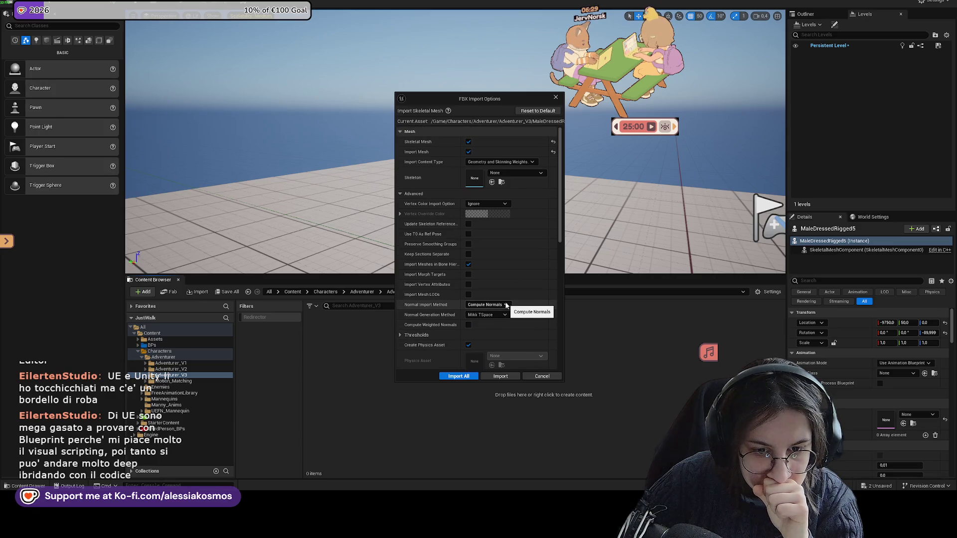
Set Normal Import Method to Import Normals, Skeleton to SK_Mannequin, and Import All
left_click(504, 307)
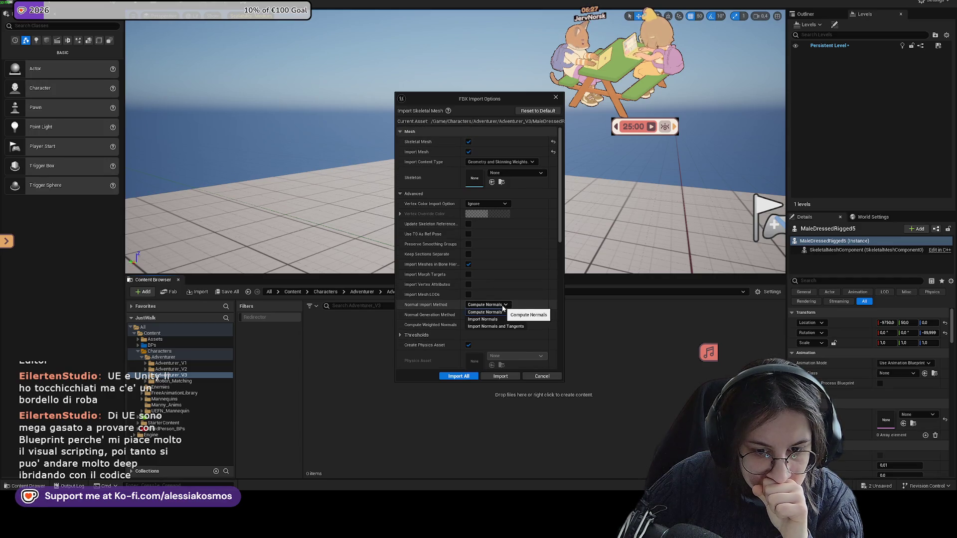
left_click(482, 319)
left_click(502, 175)
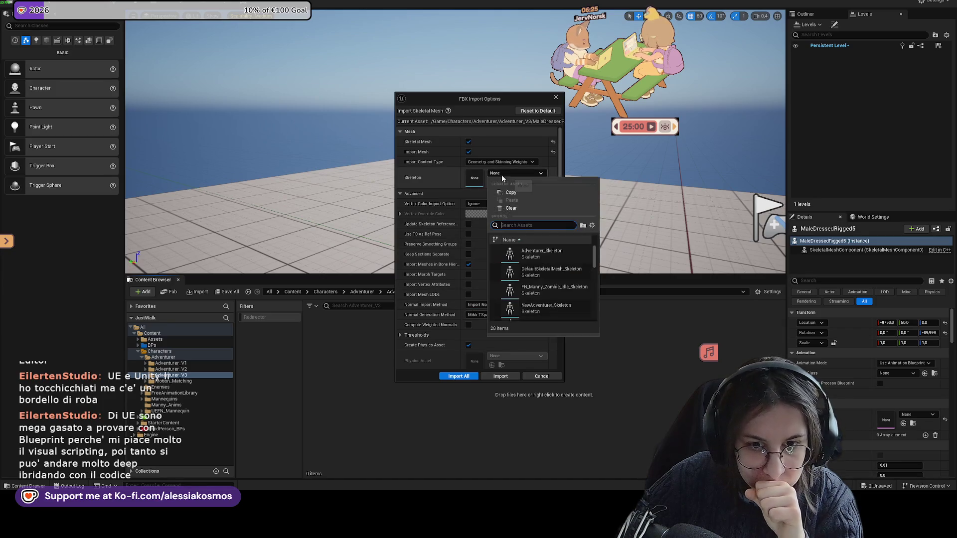
type("sk")
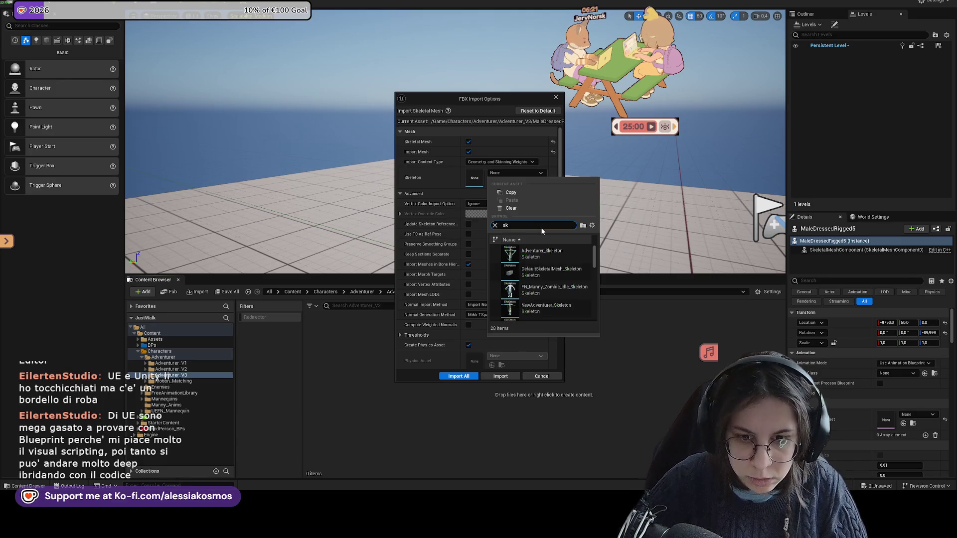
scroll(543, 261, "down", 3)
scroll(542, 274, "down", 2)
left_click(549, 279)
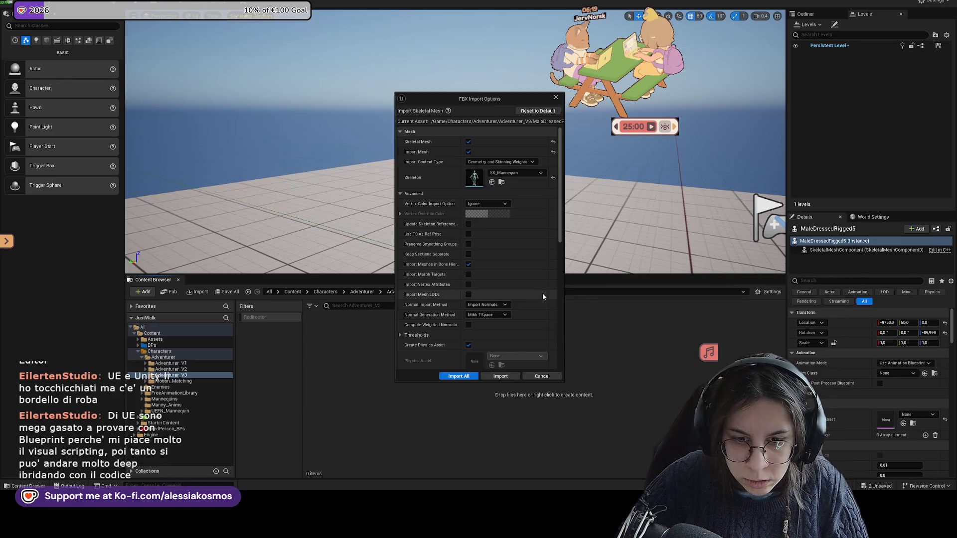
left_click(462, 375)
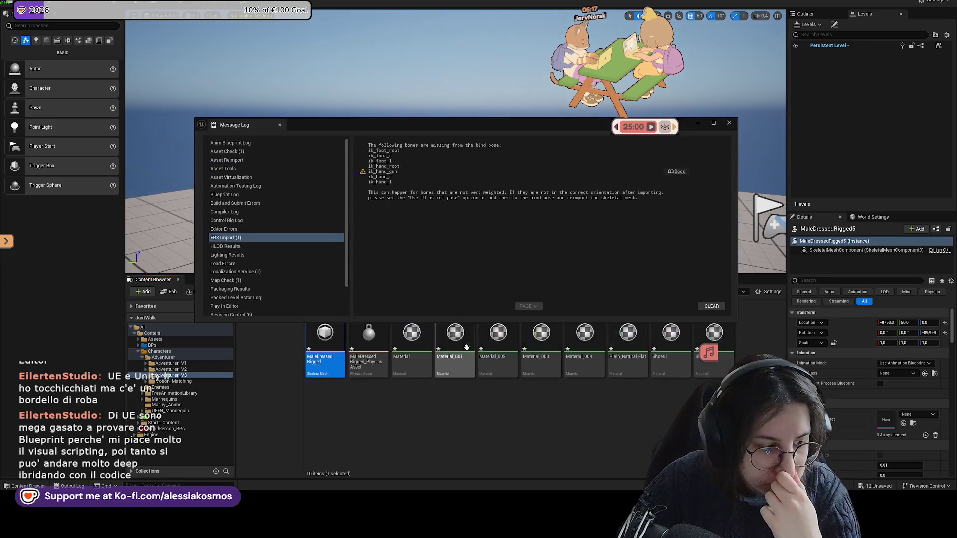
Drag MaleDressedRigged into the level and fly the camera around it to inspect it
left_click(727, 124)
left_click_drag(325, 340, 423, 218)
key("w")
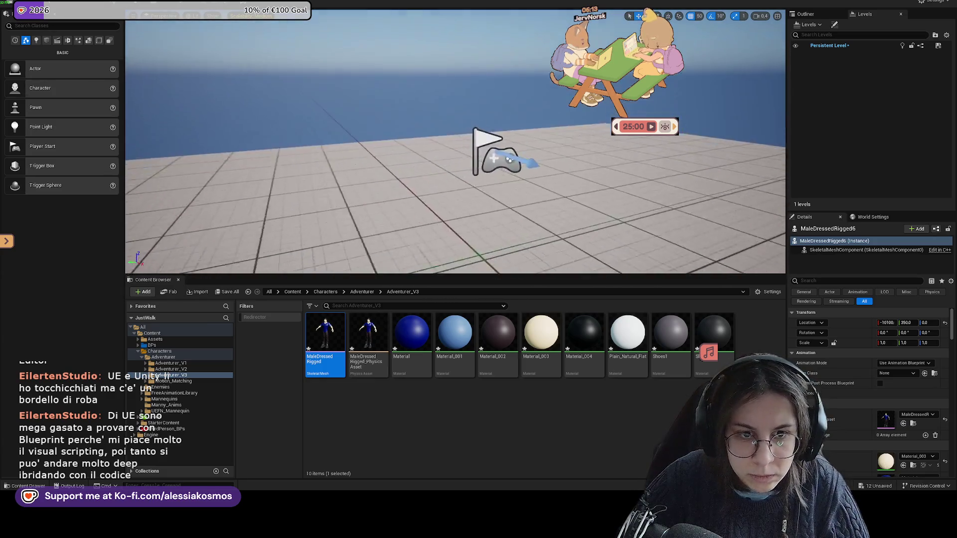
key("w")
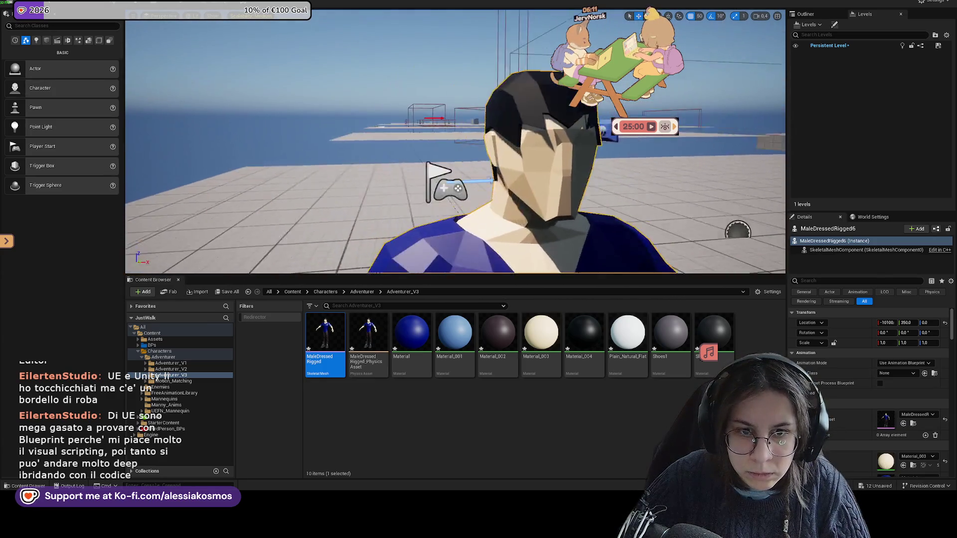
key("f")
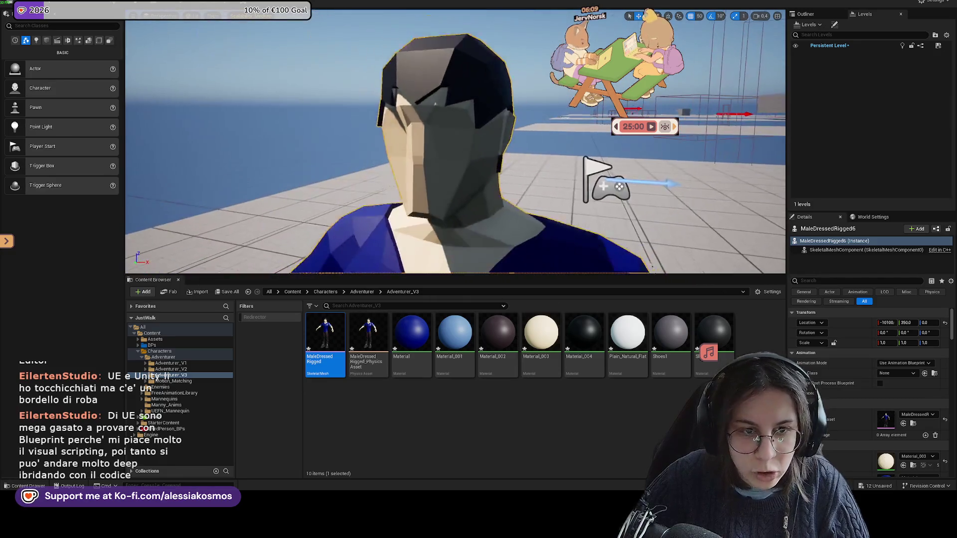
key("s")
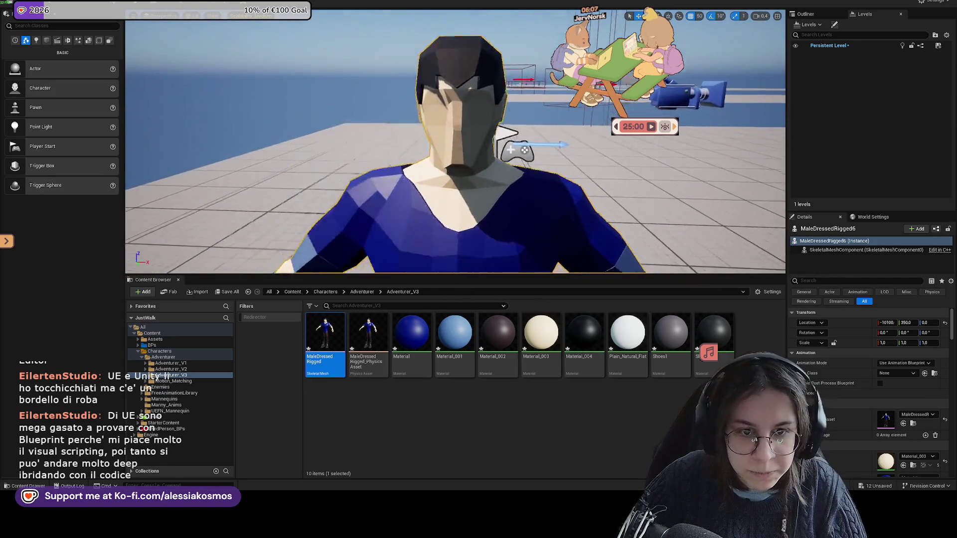
key("w")
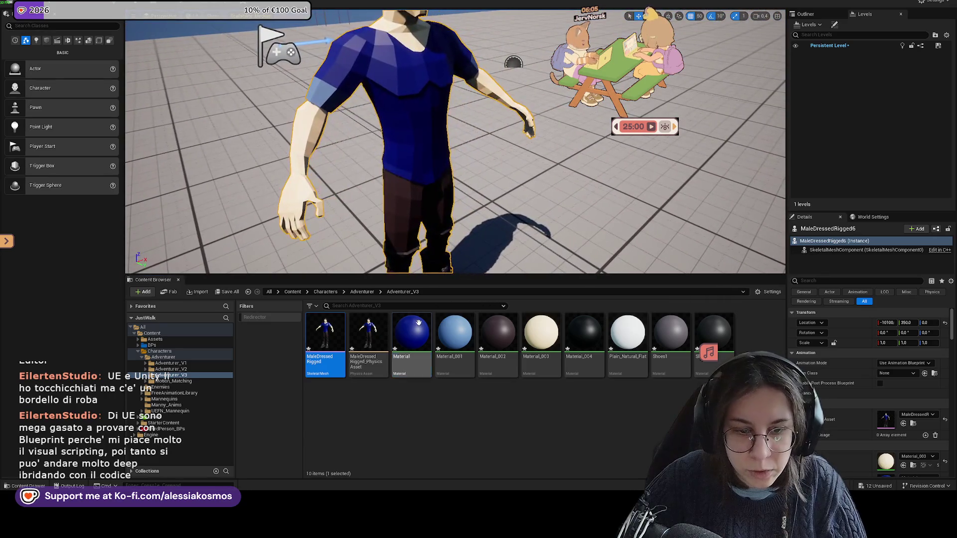
Select the Material asset in the Content Browser and open it for editing
key("ctrl+a")
left_click(412, 329)
double_click(417, 327)
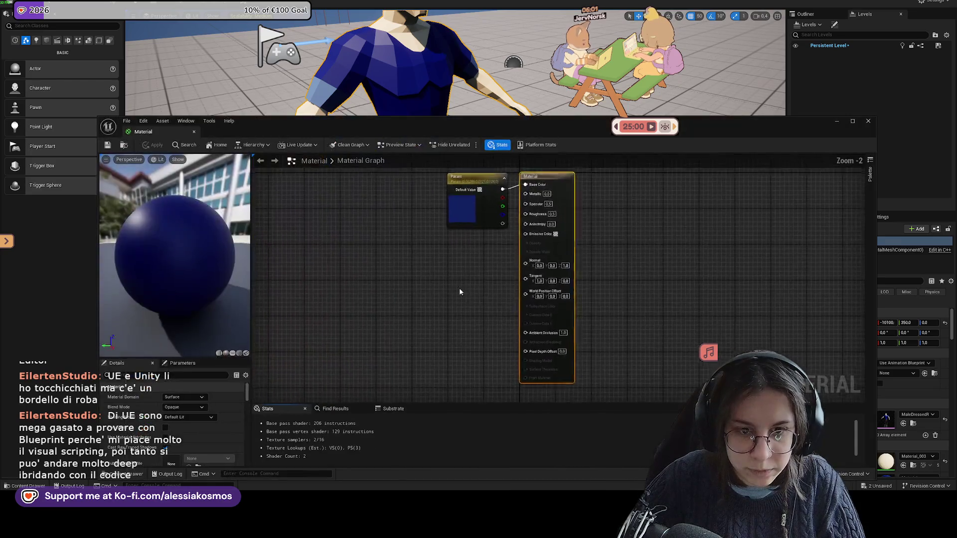
Make the Material rougher and less shiny, apply it and close the editor
left_click_drag(564, 213, 536, 237)
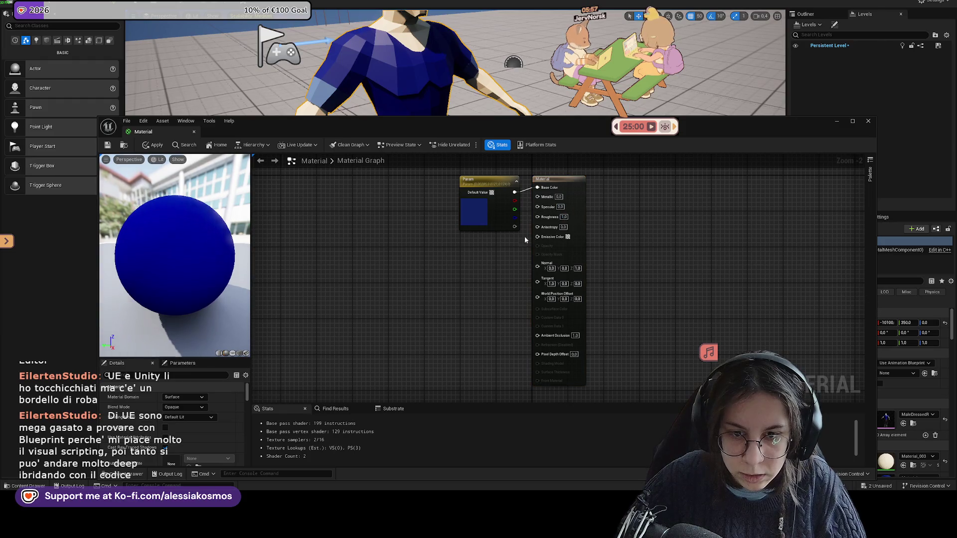
left_click(153, 145)
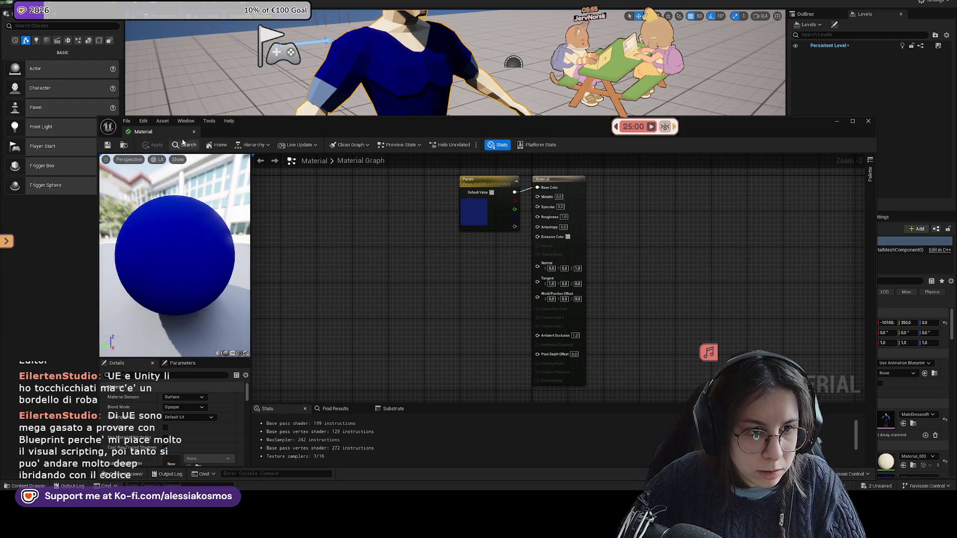
left_click(197, 131)
Set Material_001's Specular to 0.0, apply the change and close its editor
double_click(455, 344)
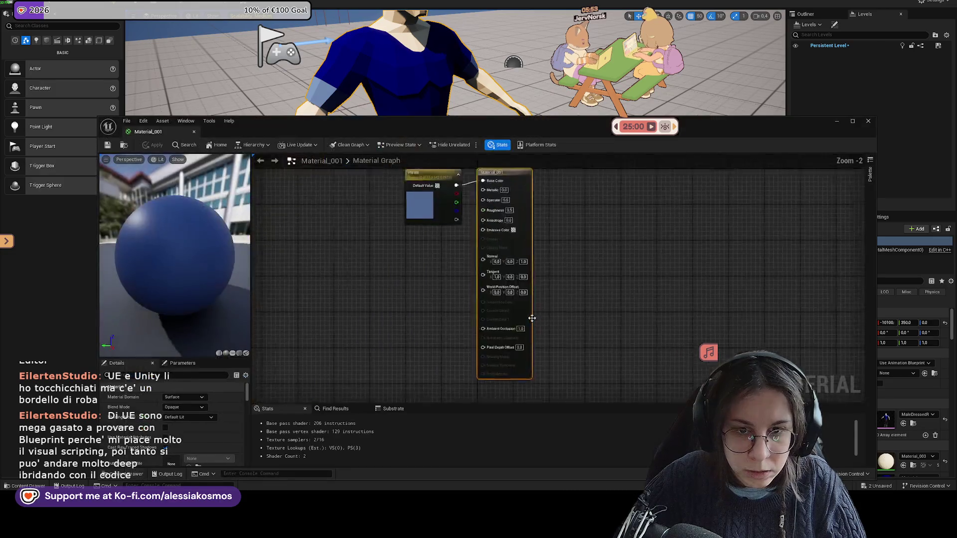
scroll(565, 196, "up", 2)
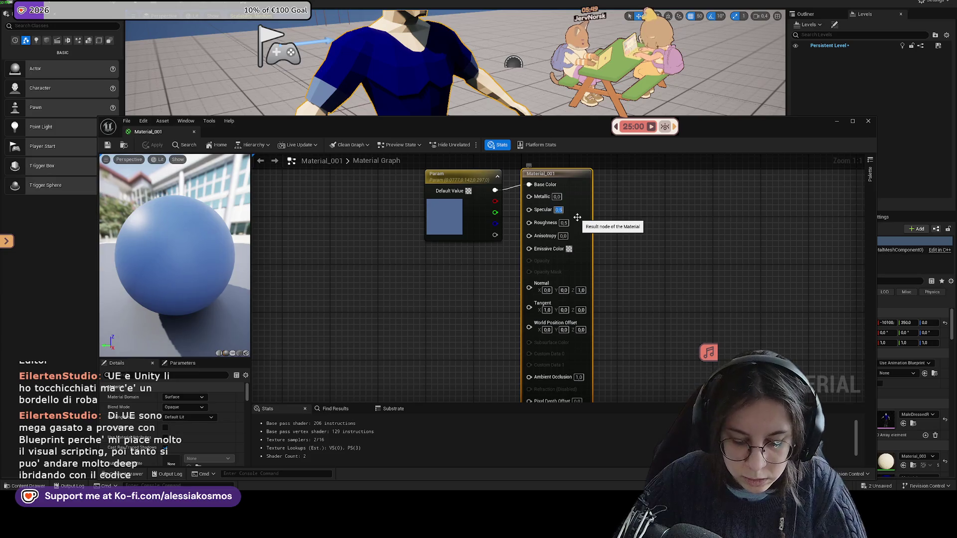
type("0")
key("Return")
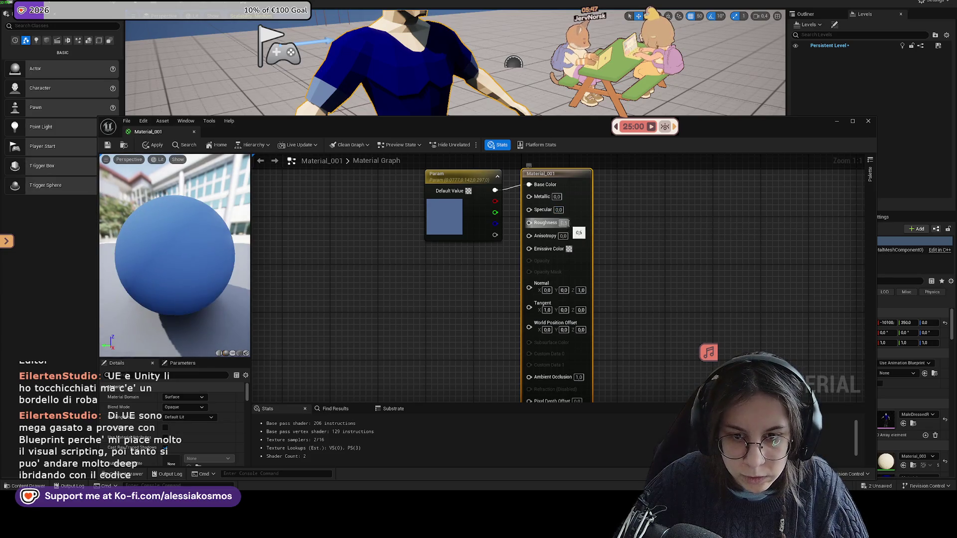
left_click(620, 239)
left_click(155, 145)
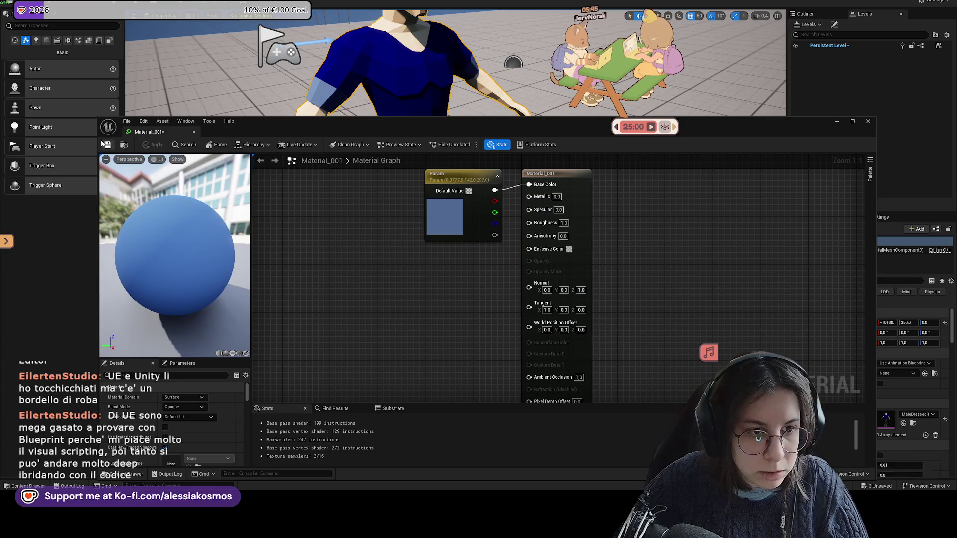
left_click(194, 131)
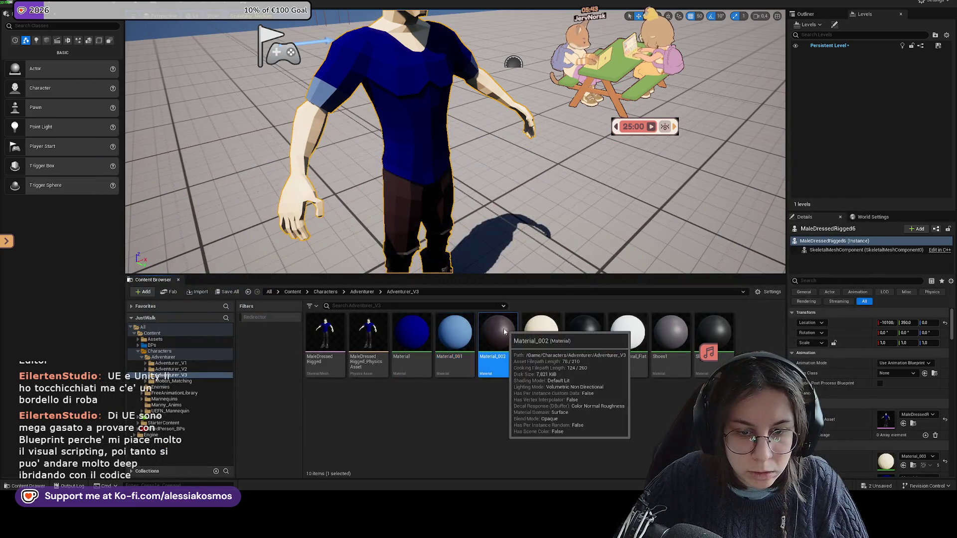
Give Material_002 Roughness 1.0 and Specular 0.0, apply and close its editor
double_click(495, 359)
scroll(568, 235, "up", 2)
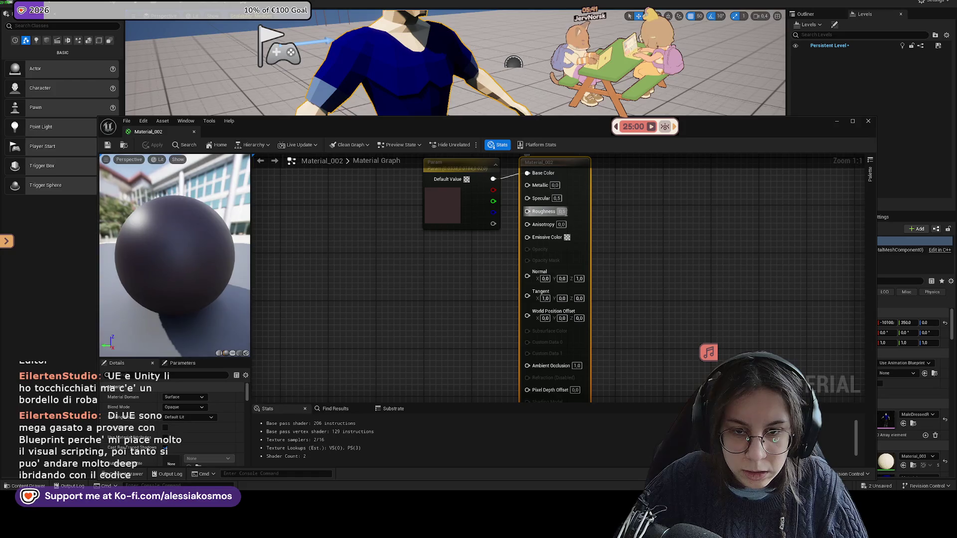
type("0")
key("Return")
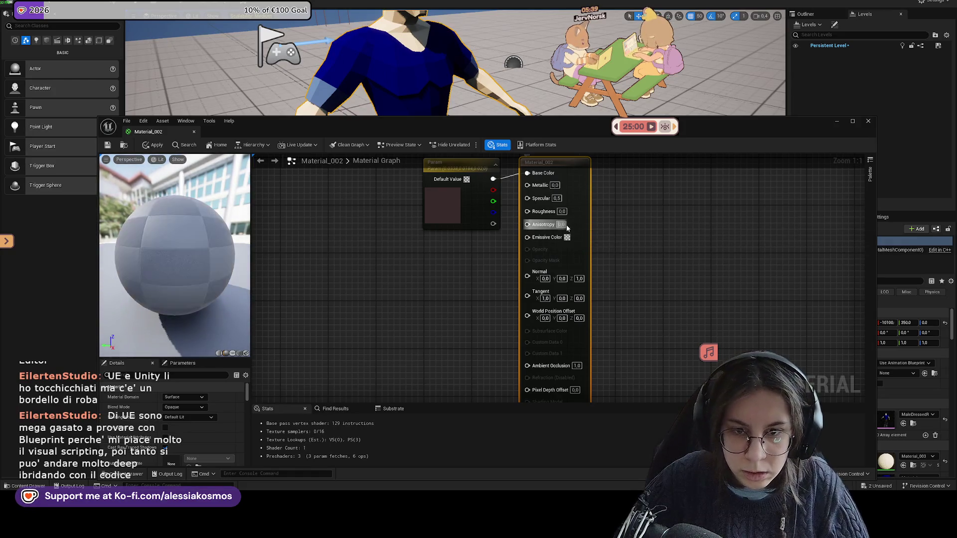
type("1")
key("Return")
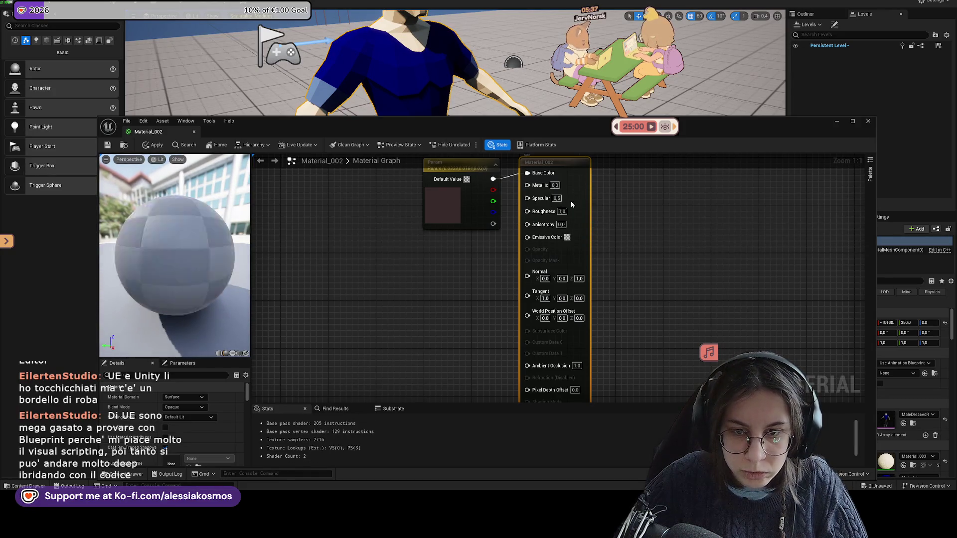
left_click(557, 198)
type("0")
key("Return")
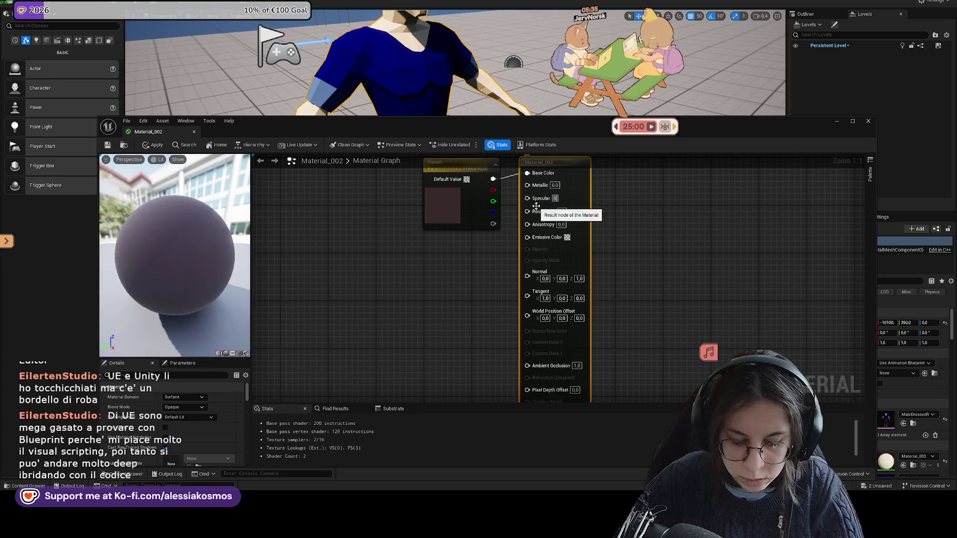
left_click(156, 145)
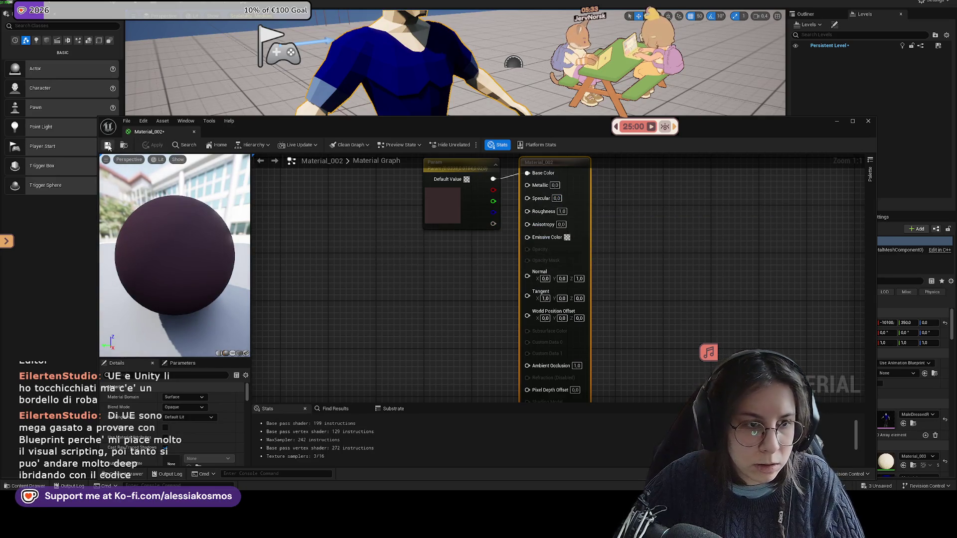
left_click(868, 120)
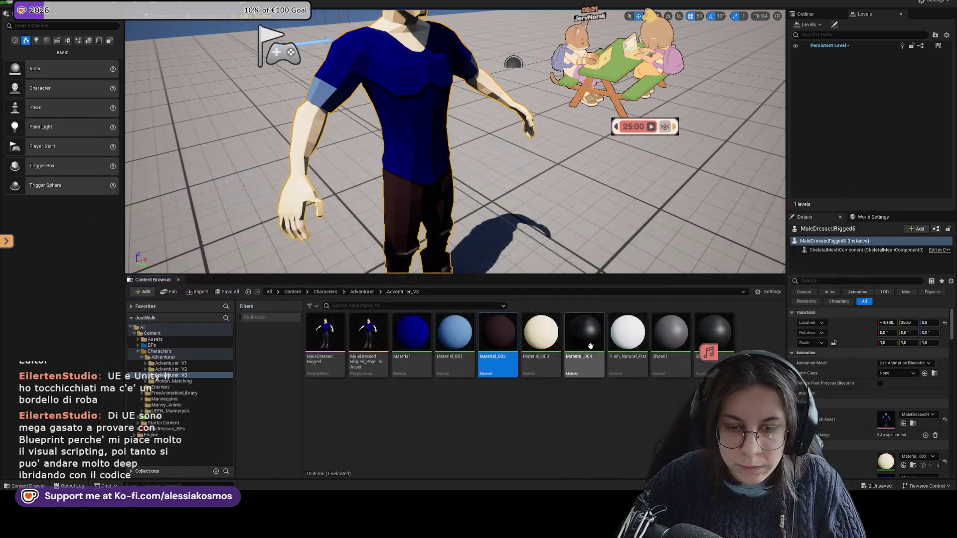
Commit the edited Material_003 values, apply them and save on closing
double_click(551, 347)
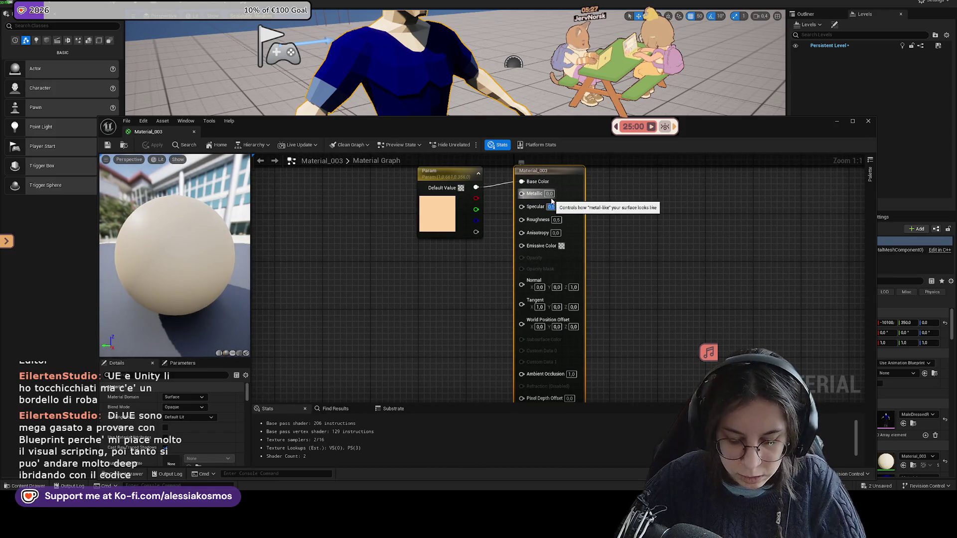
left_click(635, 233)
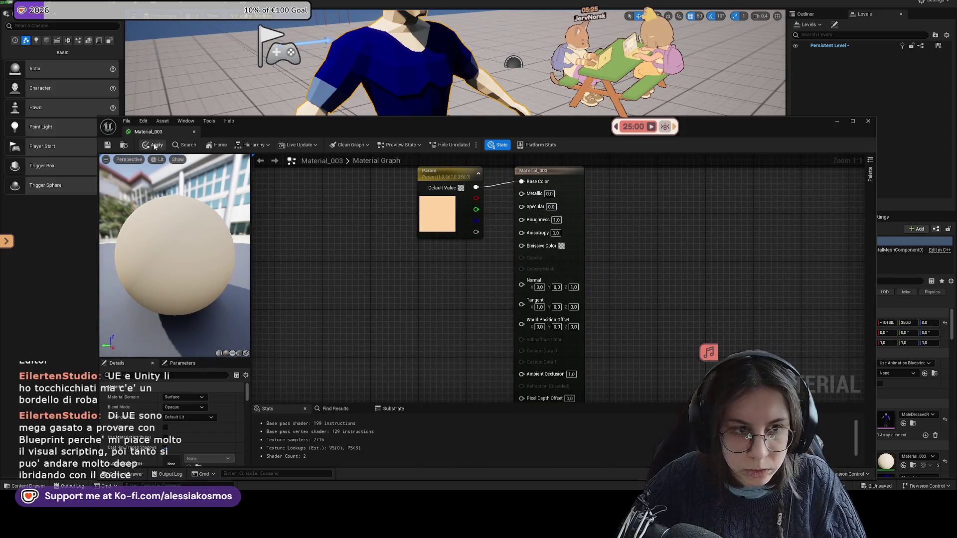
left_click(107, 147)
left_click(193, 133)
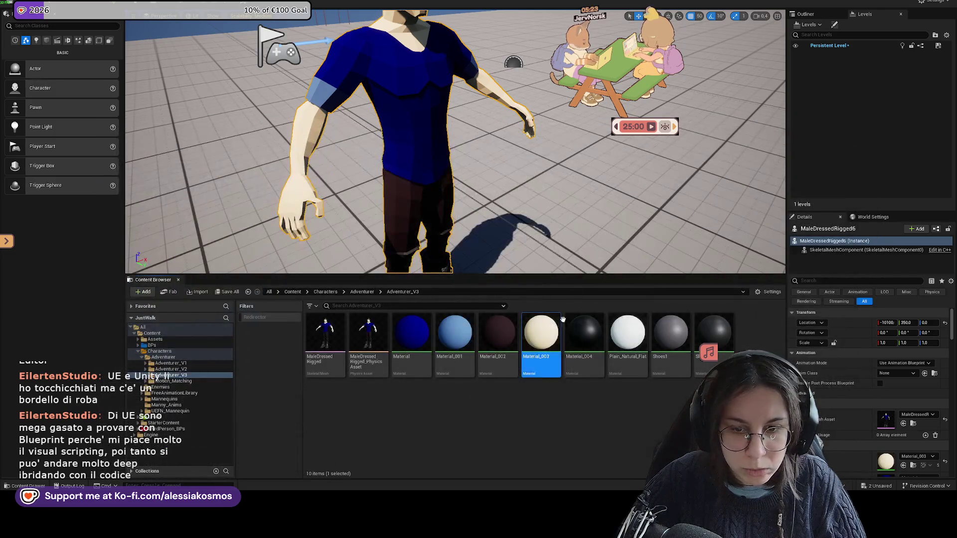
Set Material_004's Specular to 0.0, apply the change and close its editor
left_click(571, 314)
double_click(572, 313)
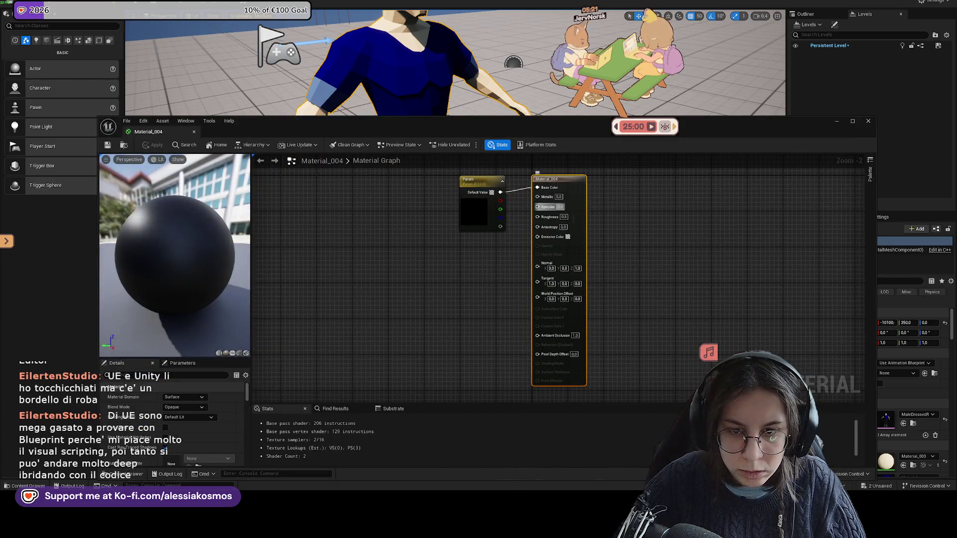
type("0")
key("Return")
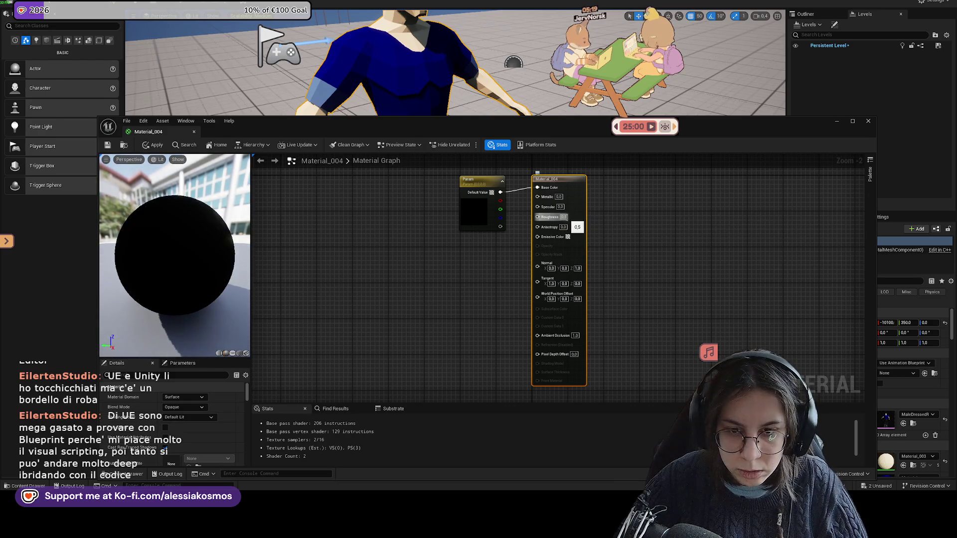
left_click(153, 145)
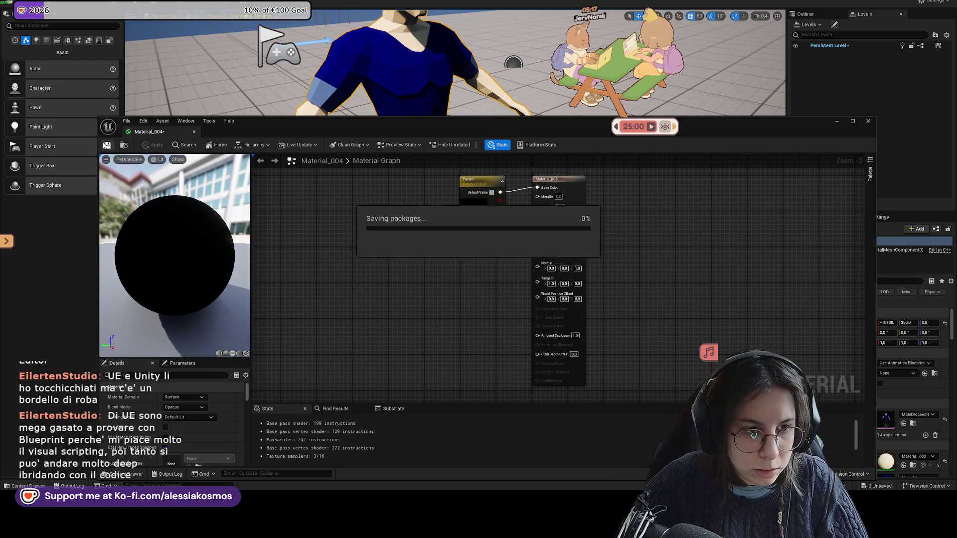
left_click(866, 122)
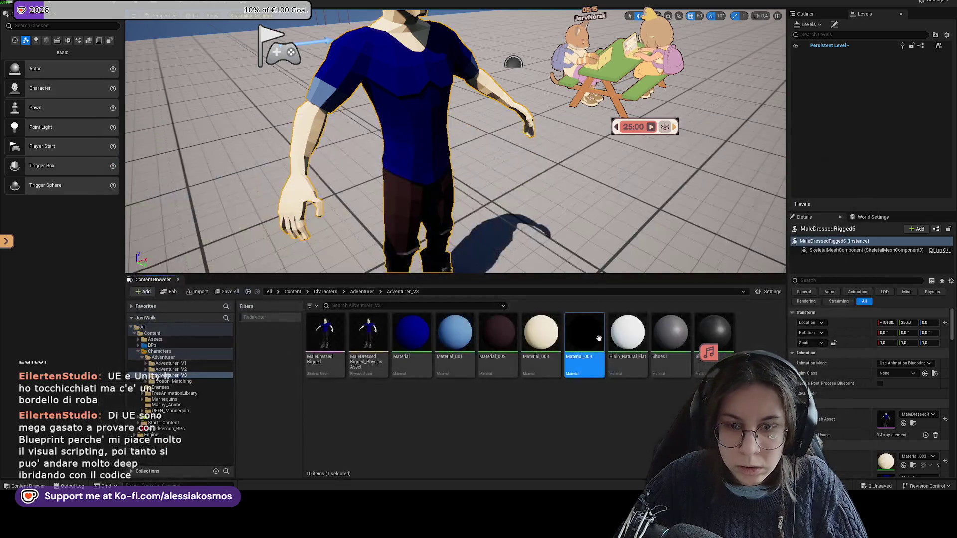
Look at the Shoes1 material beside the character's boots, close it and review the torso
double_click(670, 337)
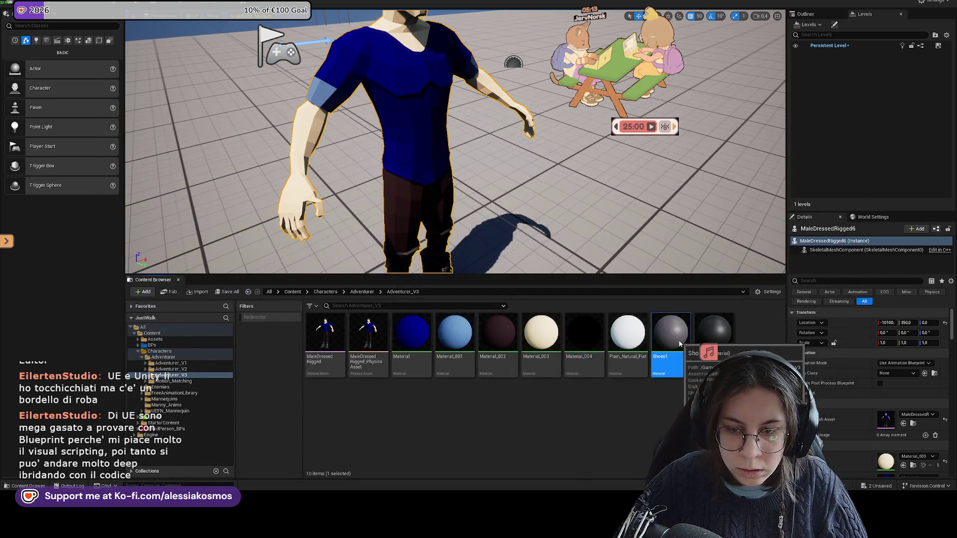
scroll(562, 212, "up", 2)
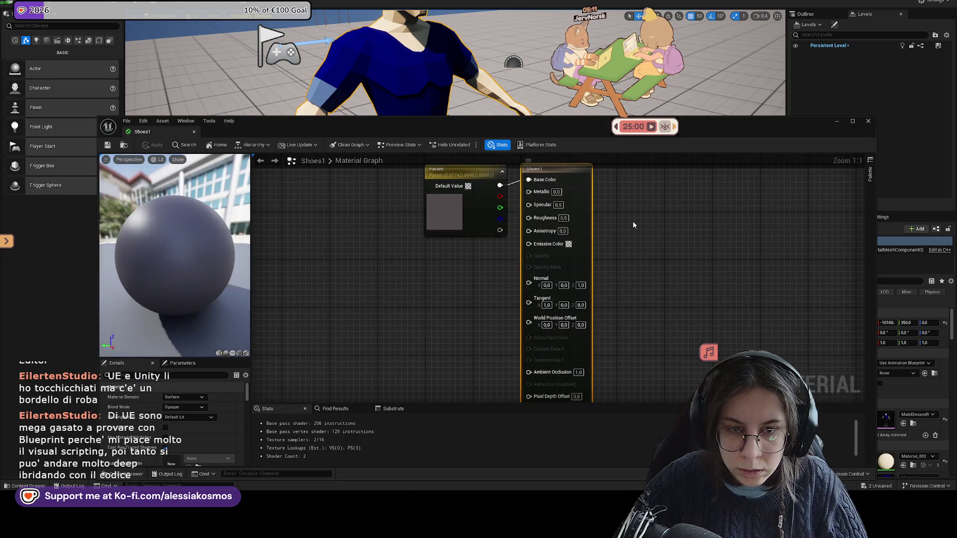
left_click_drag(295, 138, 306, 408)
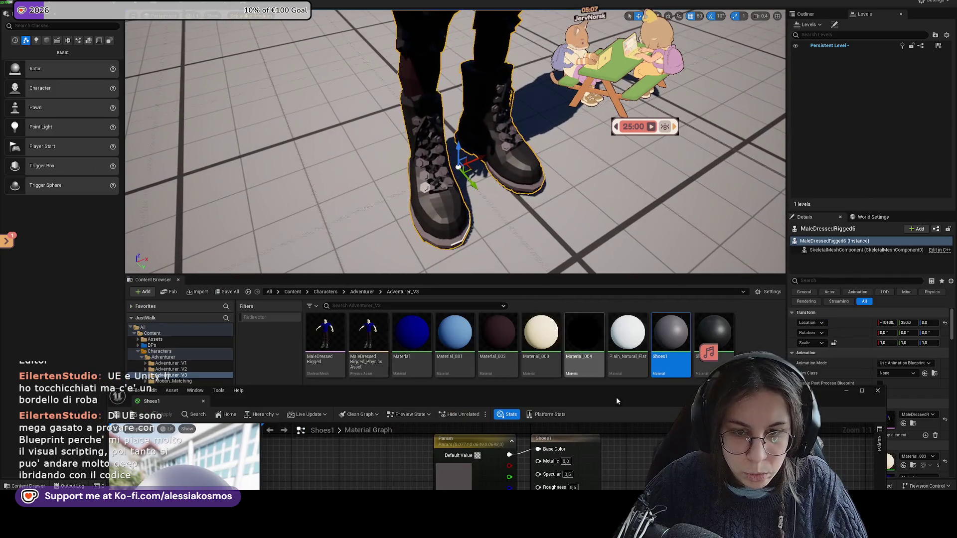
left_click(877, 391)
left_click_drag(456, 142, 404, 112)
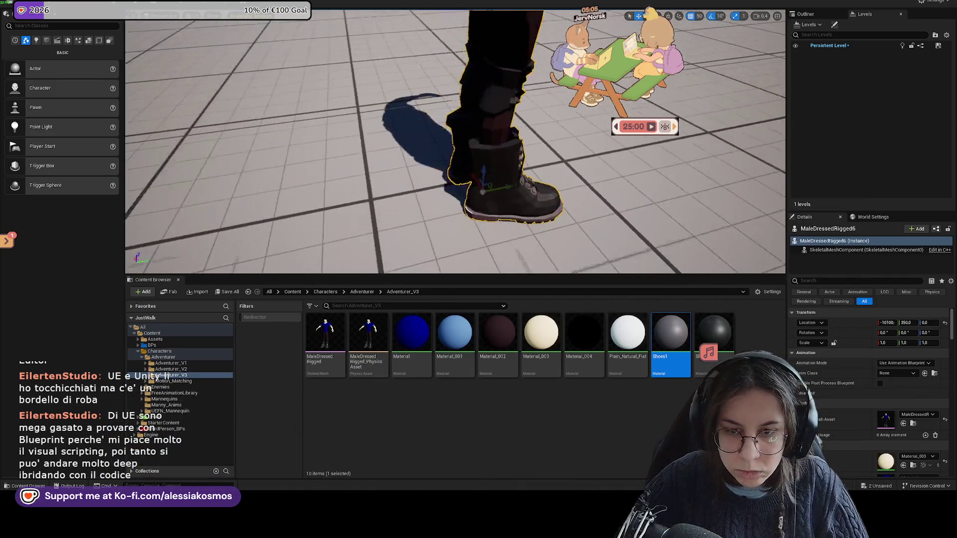
scroll(620, 217, "down", 3)
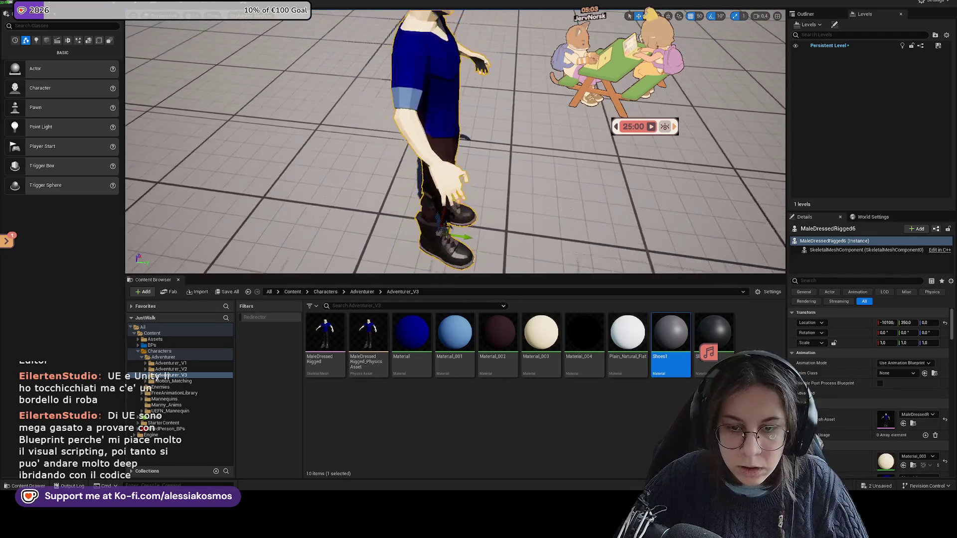
scroll(620, 217, "down", 2)
scroll(620, 217, "down", 2)
scroll(620, 217, "down", 1)
left_click(538, 219)
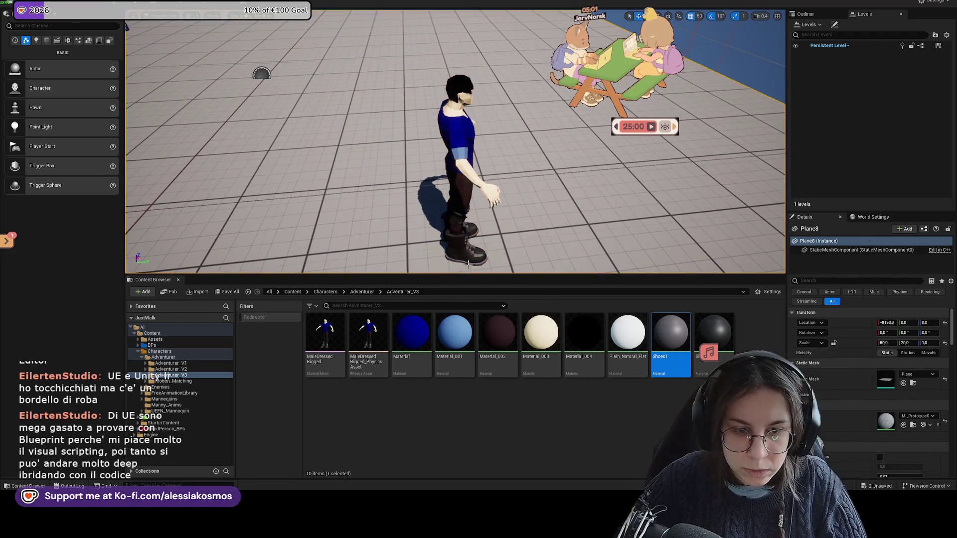
Navigate Characters > Adventurer > Adventurer_V2 and open the NewAdventurer_Anims folder
left_click(362, 293)
key("ctrl+z")
scroll(849, 360, "down", 3)
scroll(840, 338, "down", 1)
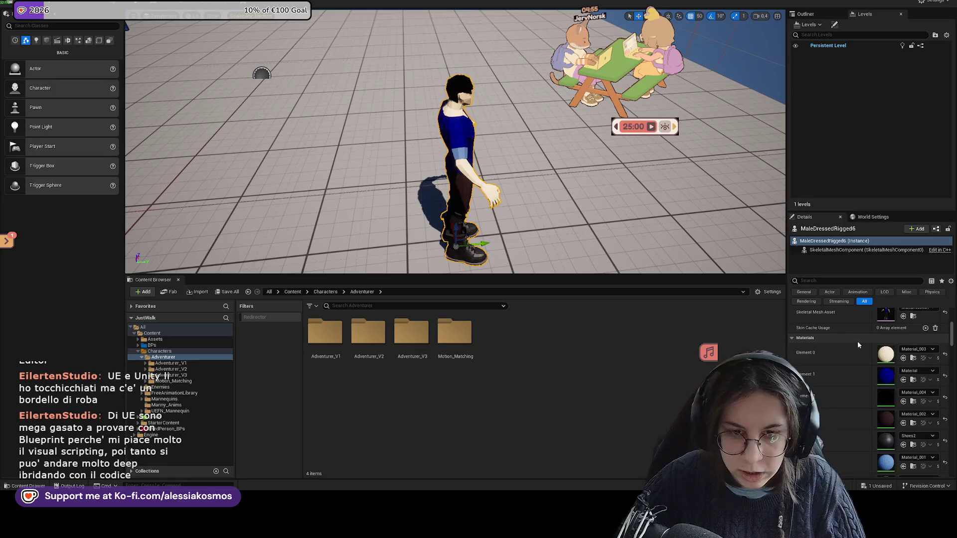
scroll(839, 345, "down", 1)
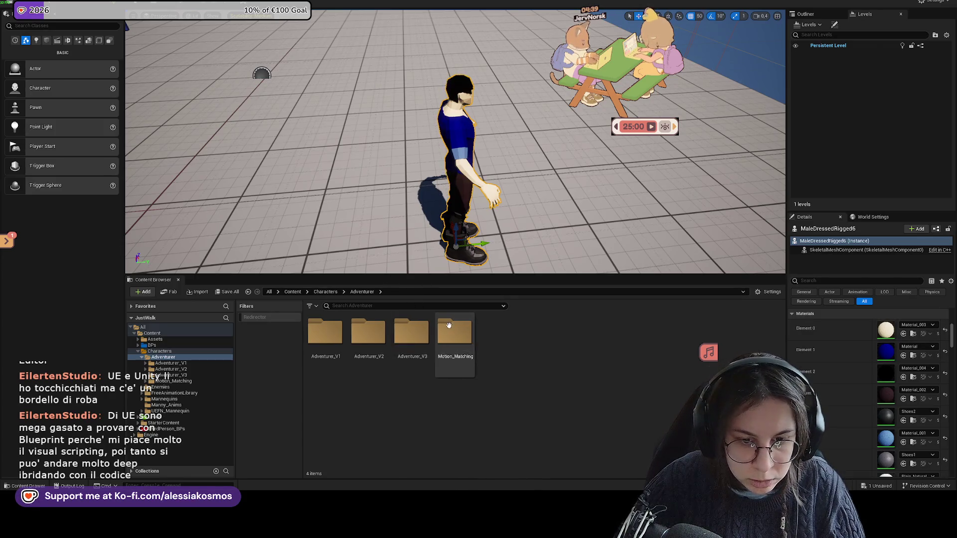
double_click(416, 326)
left_click(366, 293)
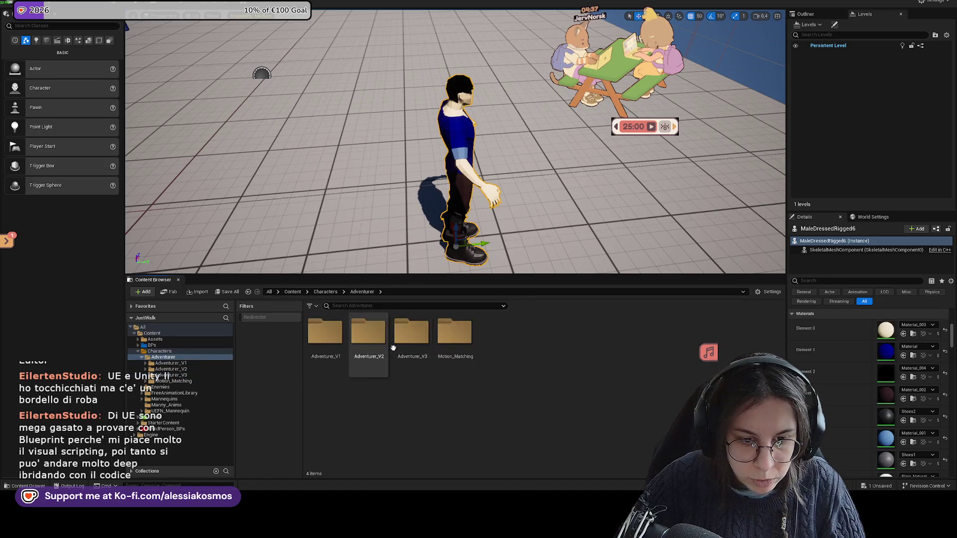
double_click(367, 333)
double_click(333, 334)
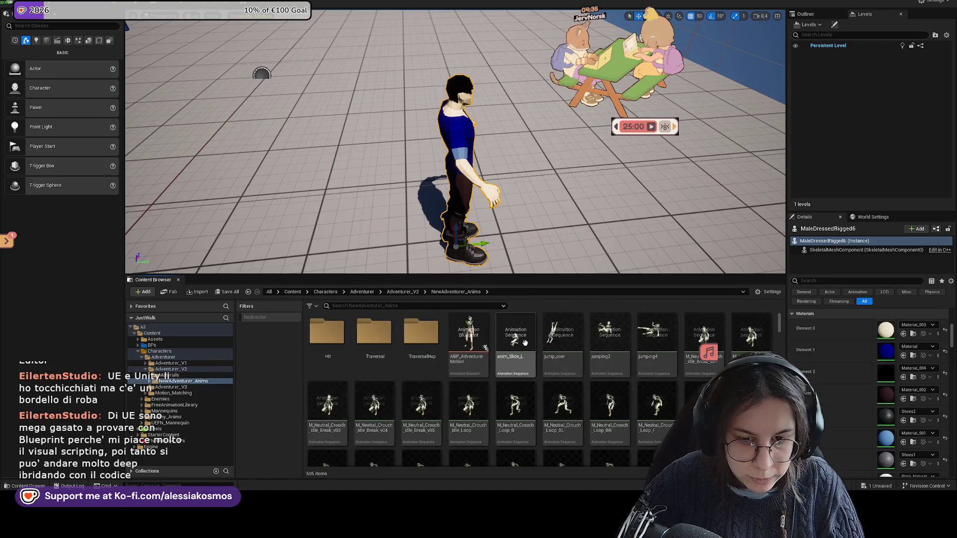
Start Retarget Animations from anim_Slide_L with MaleDressedRigged as the target skeletal mesh
right_click(514, 340)
left_click(569, 120)
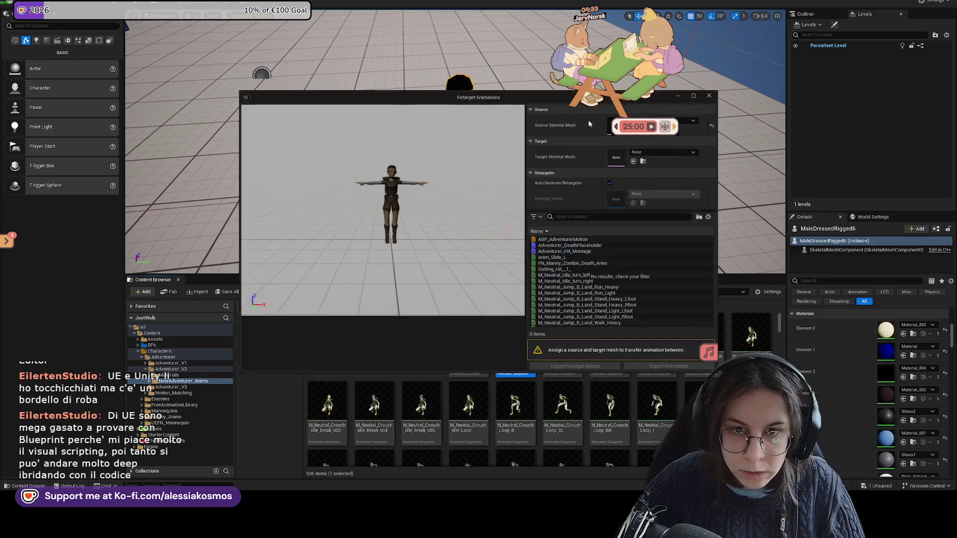
left_click(688, 155)
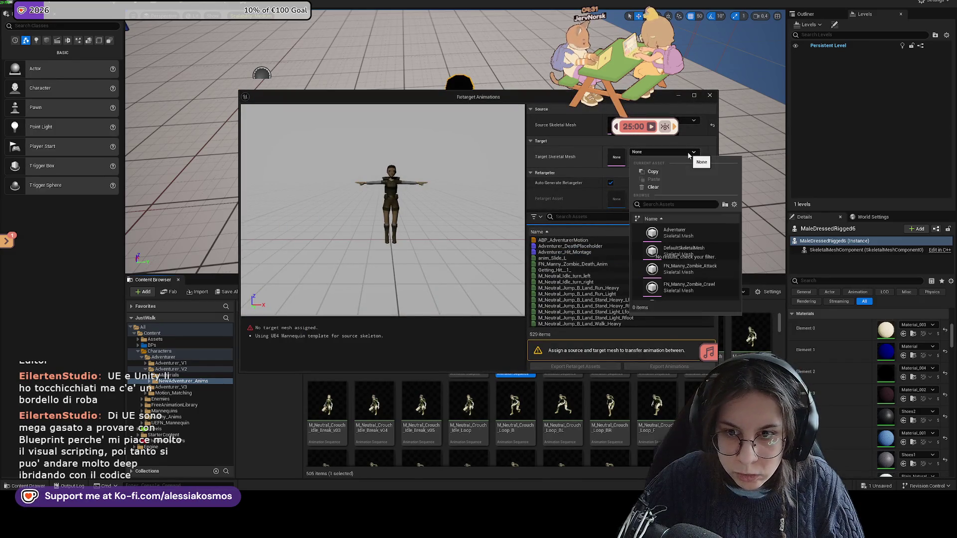
type("male")
left_click(684, 231)
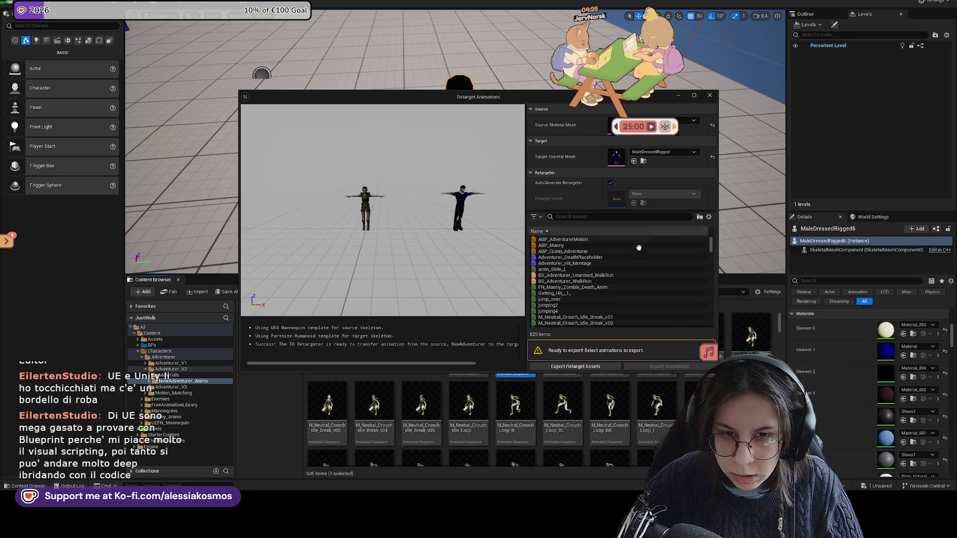
Preview Getting_Hit_1 and M_Neutral_Crouch_Idle_Break_v01 on the retarget target
left_click(557, 293)
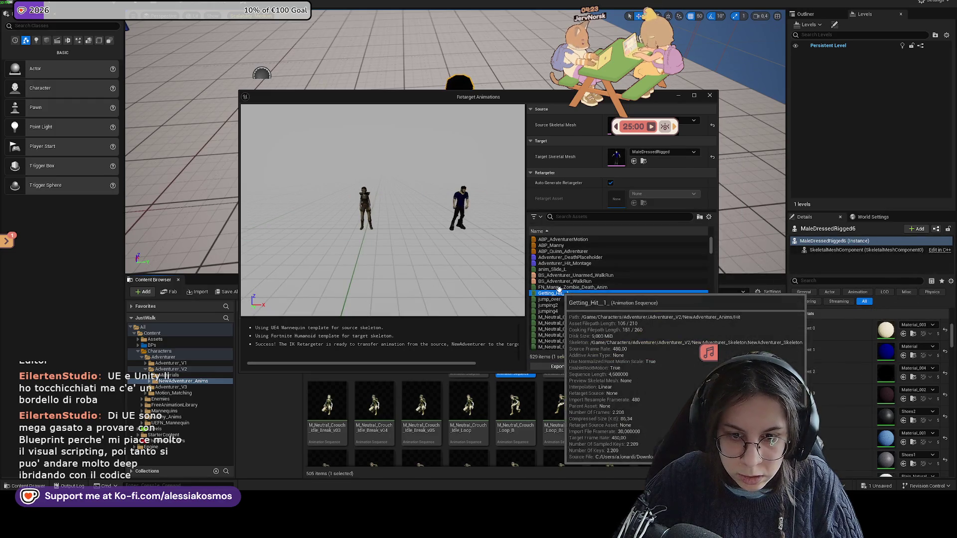
left_click_drag(503, 224, 449, 224)
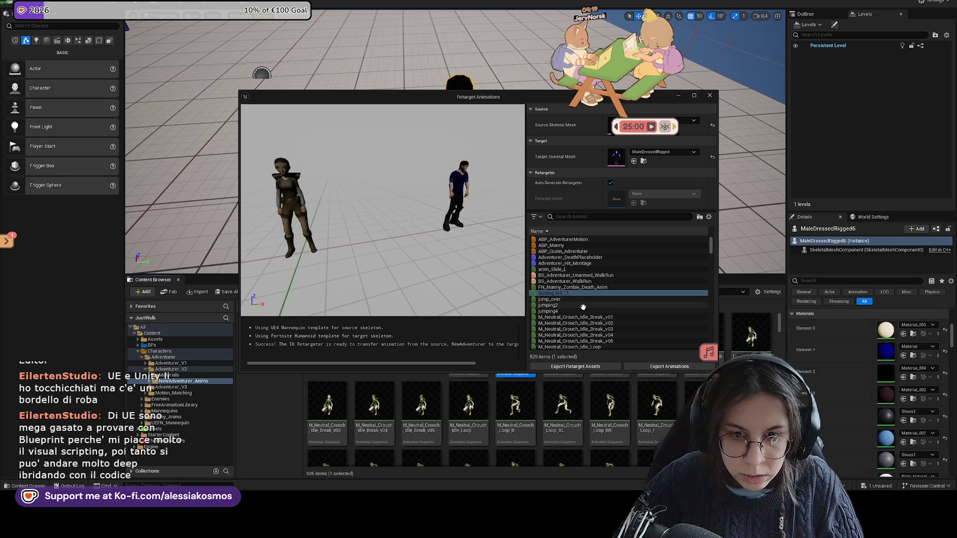
scroll(583, 307, "down", 3)
left_click(576, 269)
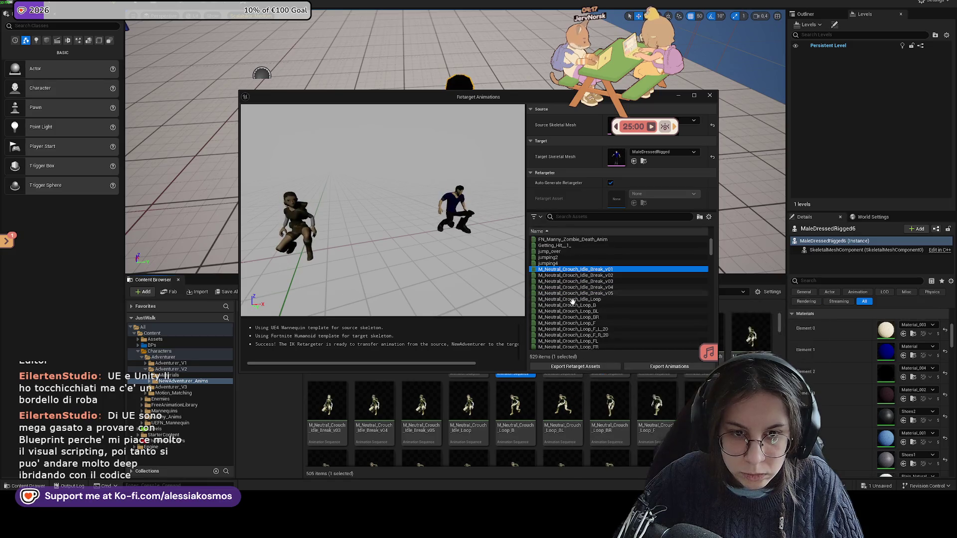
mouse_move(449, 240)
left_mouse_down()
mouse_move(389, 239)
mouse_move(464, 239)
mouse_move(419, 240)
mouse_move(463, 225)
left_mouse_up()
scroll(574, 285, "down", 3)
scroll(580, 292, "down", 3)
scroll(591, 299, "down", 3)
scroll(599, 306, "down", 2)
scroll(587, 276, "up", 3)
type("lide")
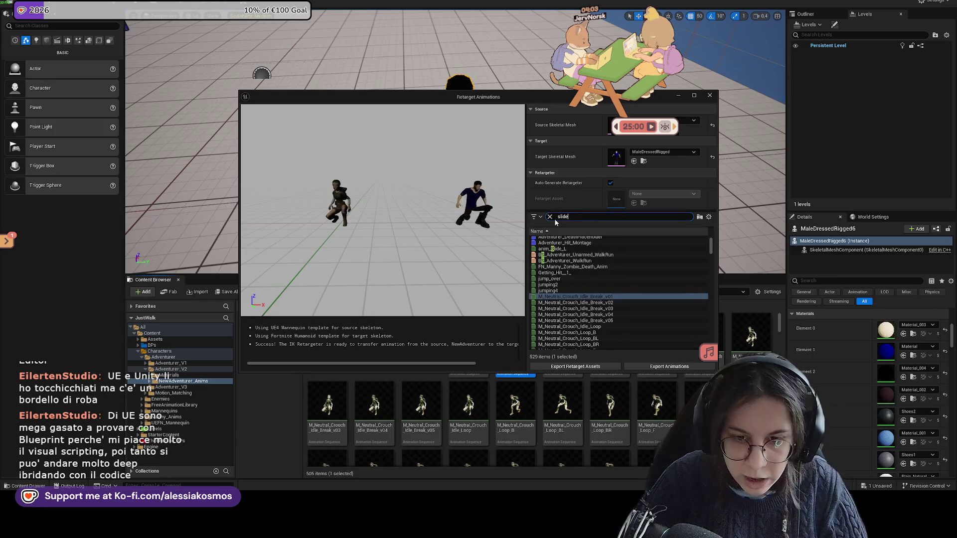
Preview the slide clips, select Running_Slide_Adventurer and anim_Slide, and start Export Animations
left_click(556, 239)
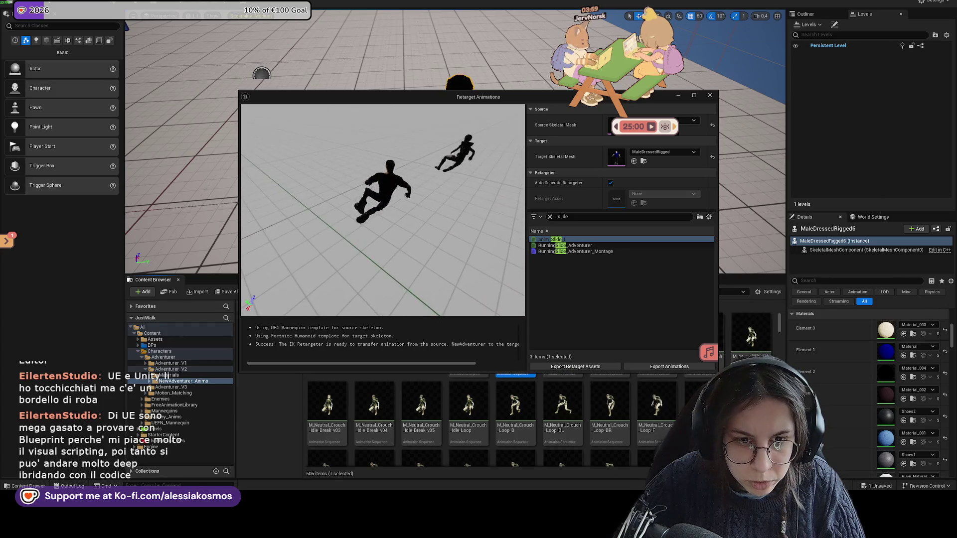
left_click_drag(413, 192, 329, 187)
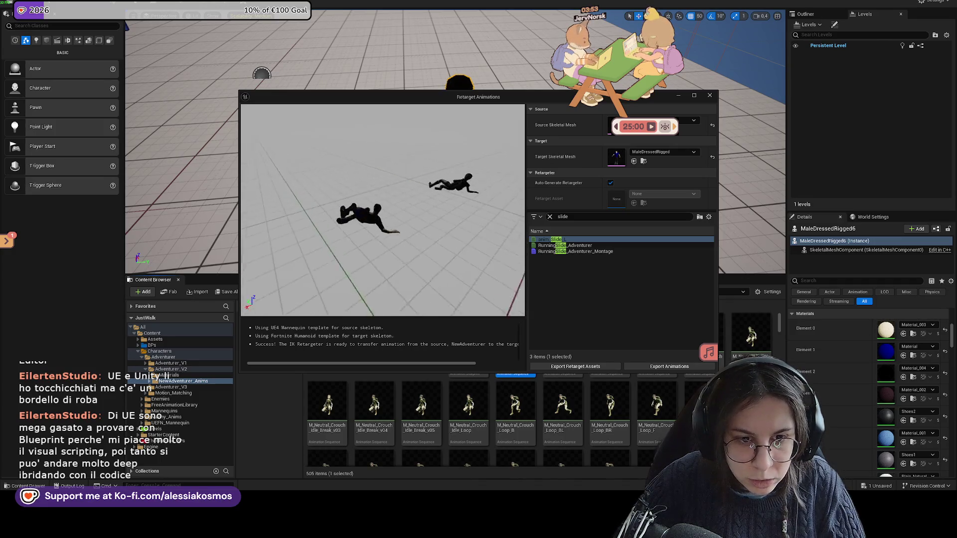
mouse_move(329, 186)
left_mouse_down()
mouse_move(284, 195)
mouse_move(291, 187)
left_mouse_up()
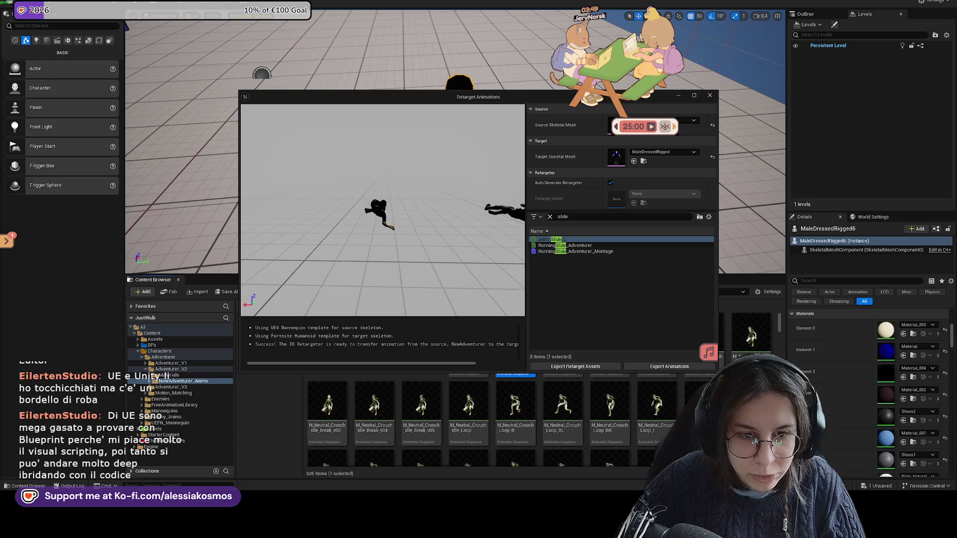
left_click(566, 246)
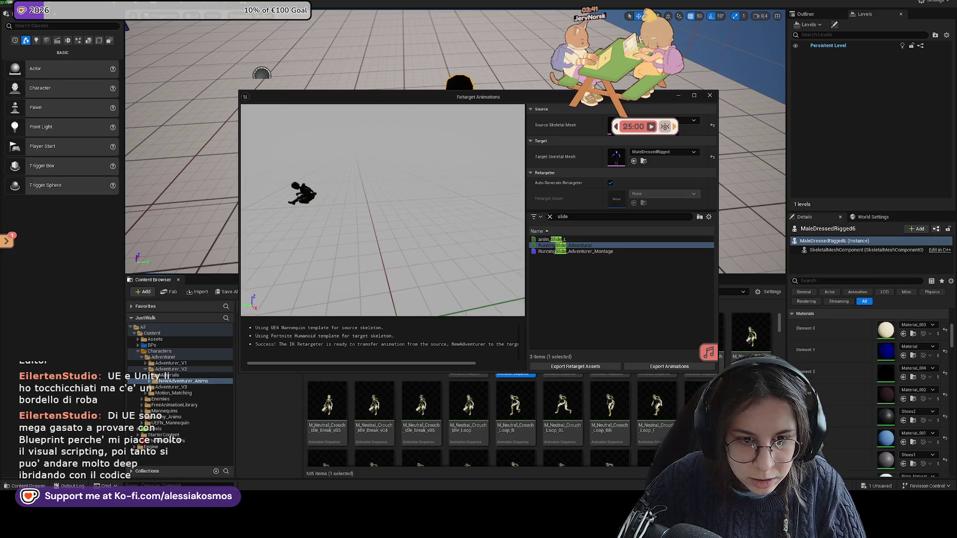
left_click(564, 239, "ctrl")
left_click(669, 366)
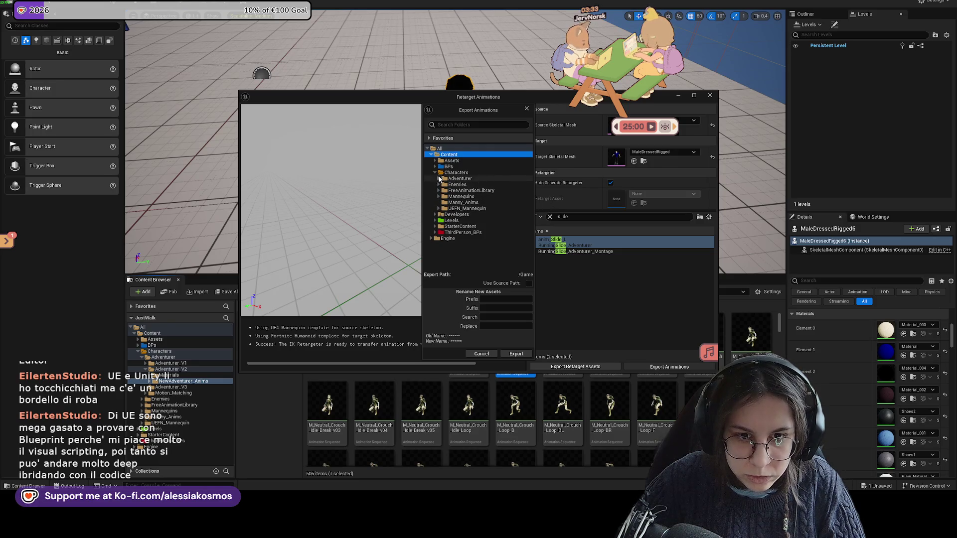
Create a V3_Male_Anims folder under Adventurer_V3 and export both slide animations into it
left_click(451, 199)
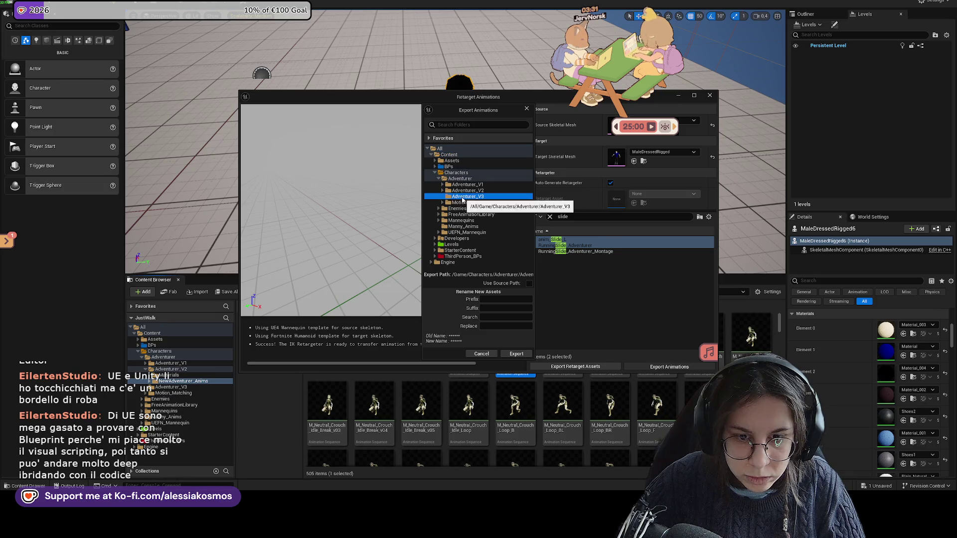
left_click(488, 205)
type("V3_Male_Anims")
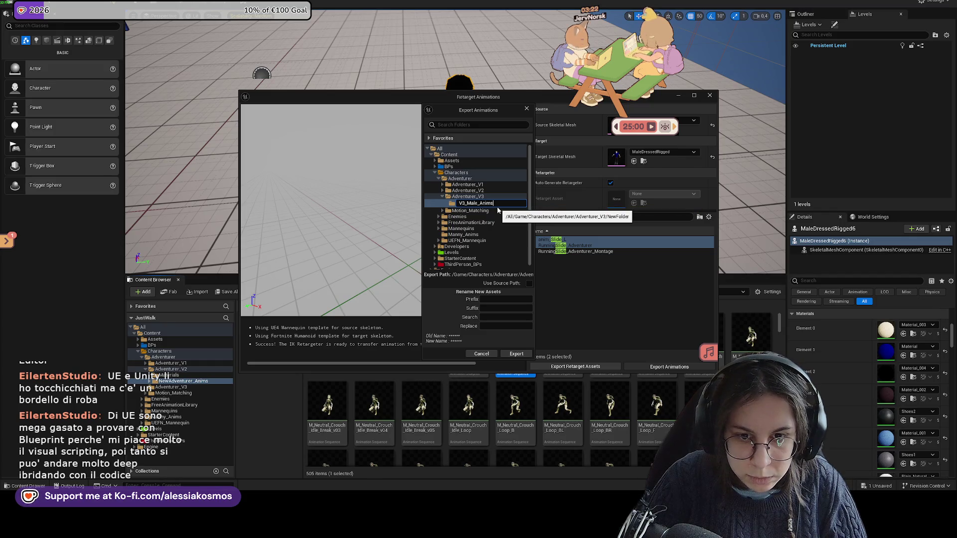
key("Return")
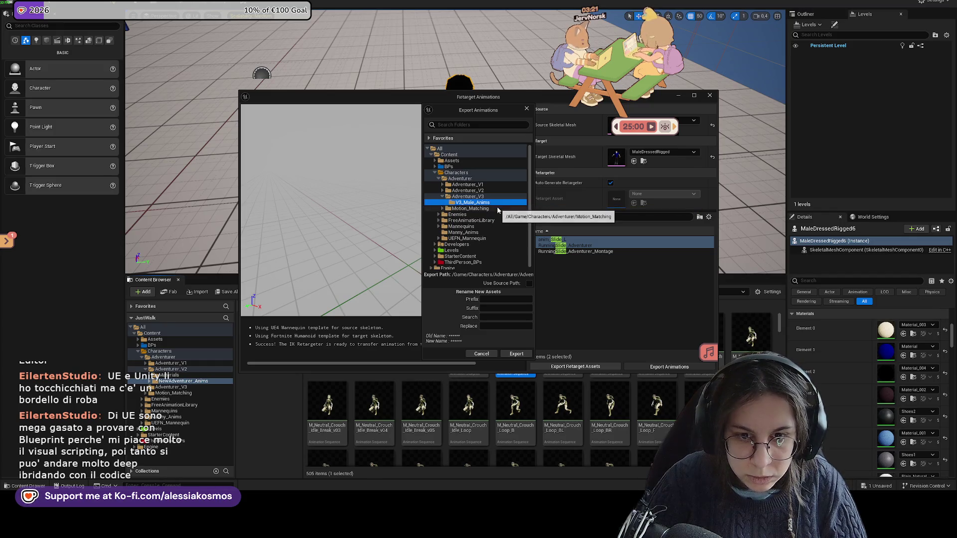
left_click(507, 356)
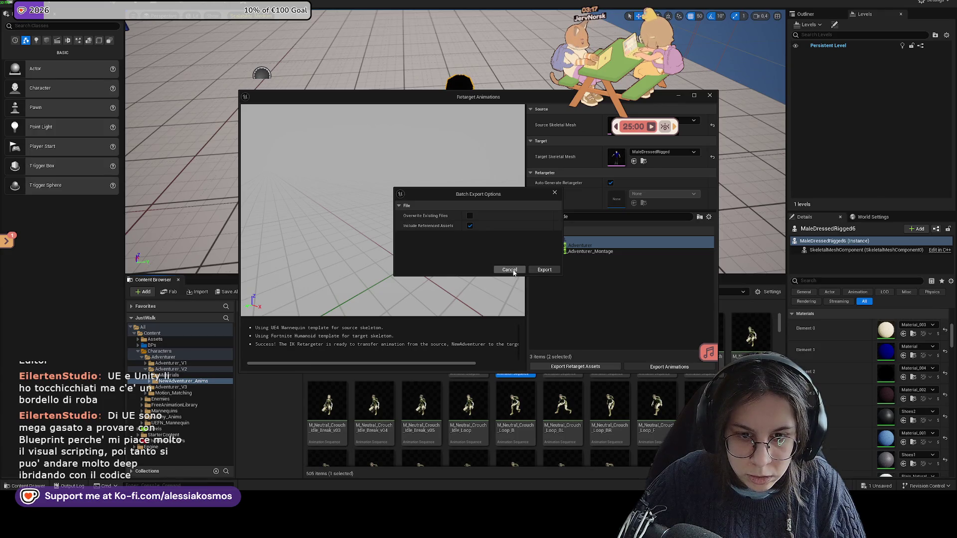
left_click(544, 270)
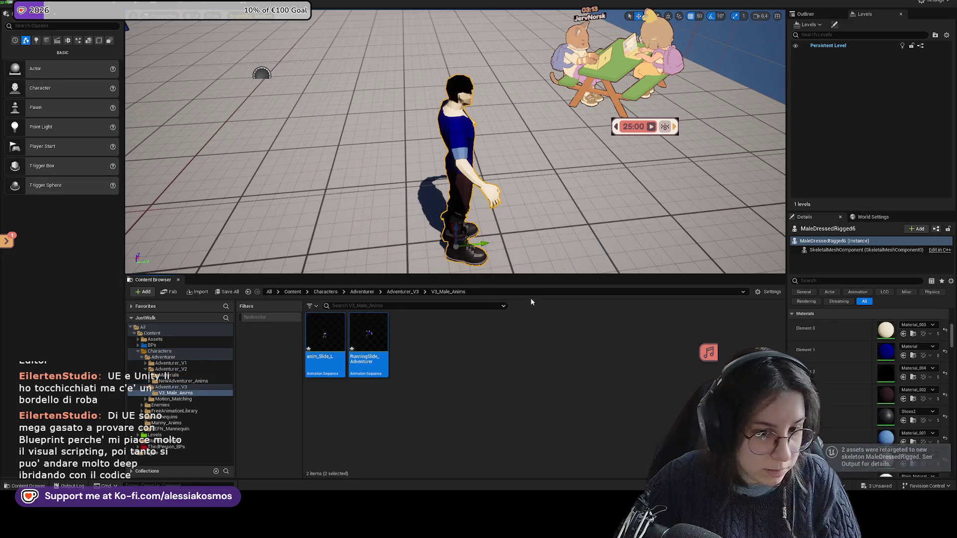
Return to Adventurer_V2's NewAdventurer_Anims folder, briefly checking the TraversalHop subfolder
left_click(403, 292)
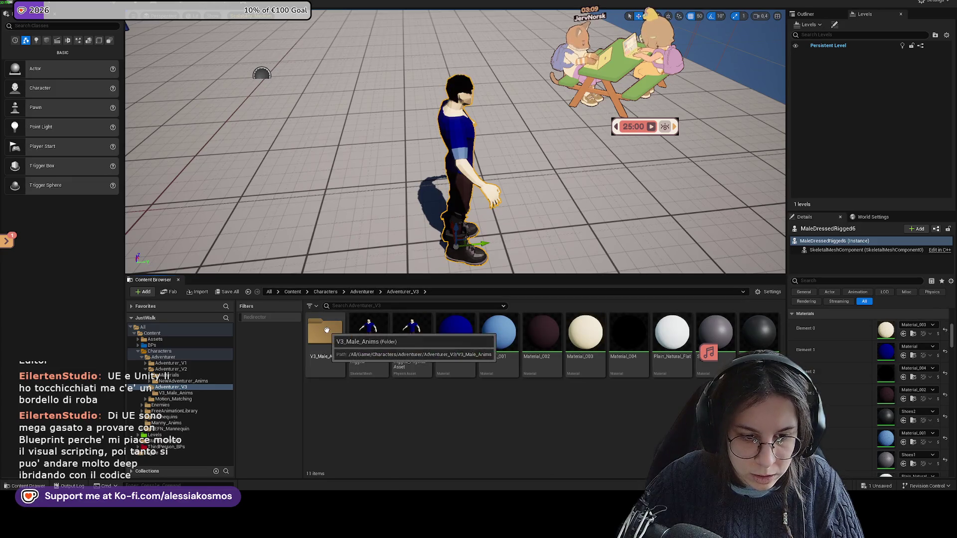
left_click(365, 292)
double_click(369, 333)
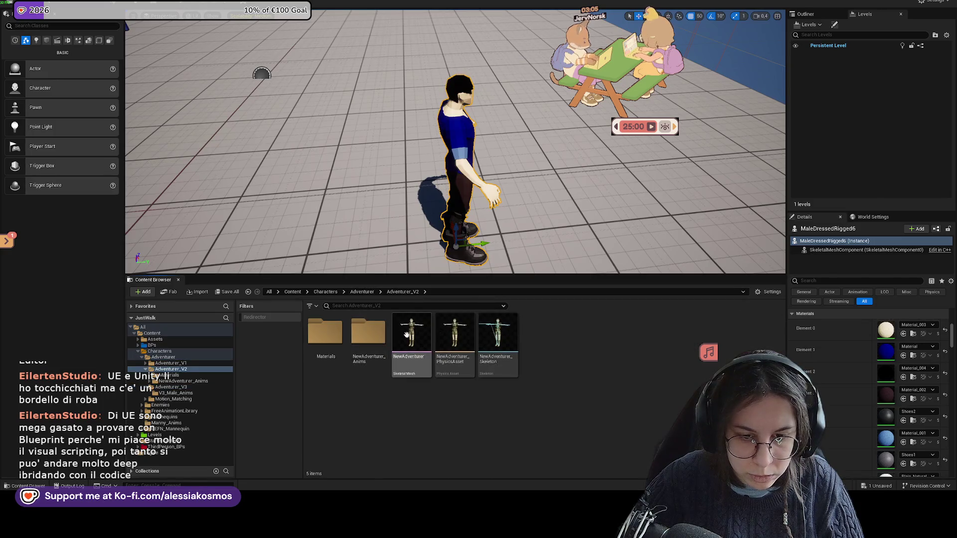
double_click(367, 332)
scroll(530, 349, "down", 2)
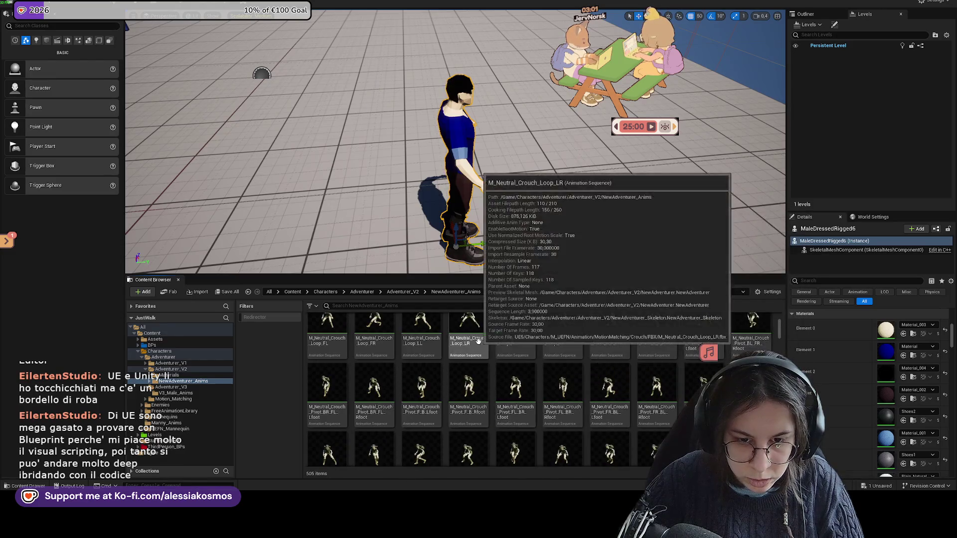
scroll(448, 336, "up", 2)
left_click(430, 327)
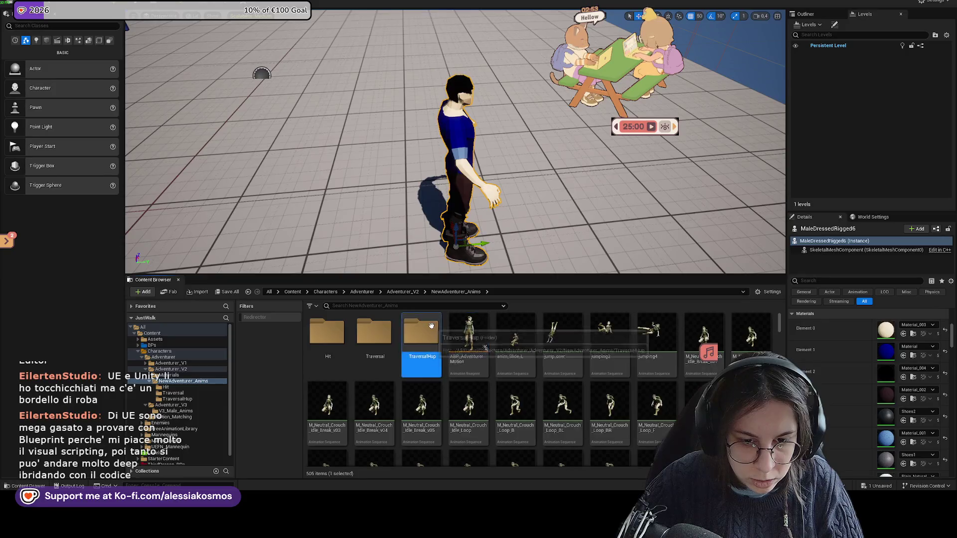
double_click(431, 326)
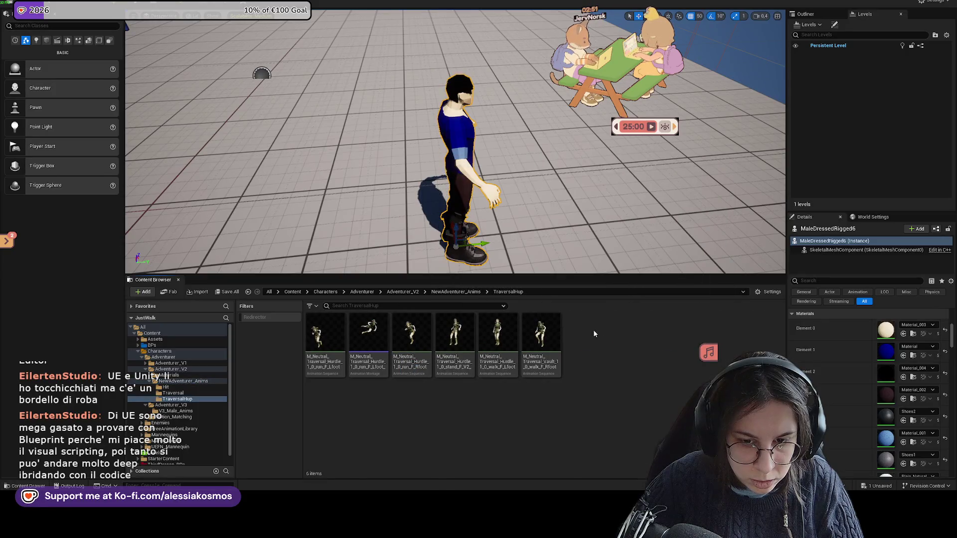
left_click(434, 291)
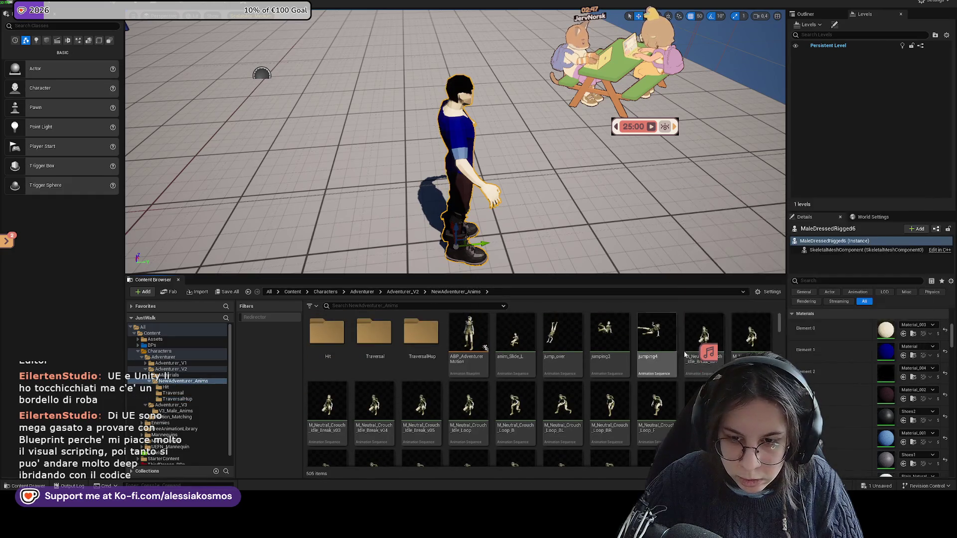
scroll(684, 340, "down", 2)
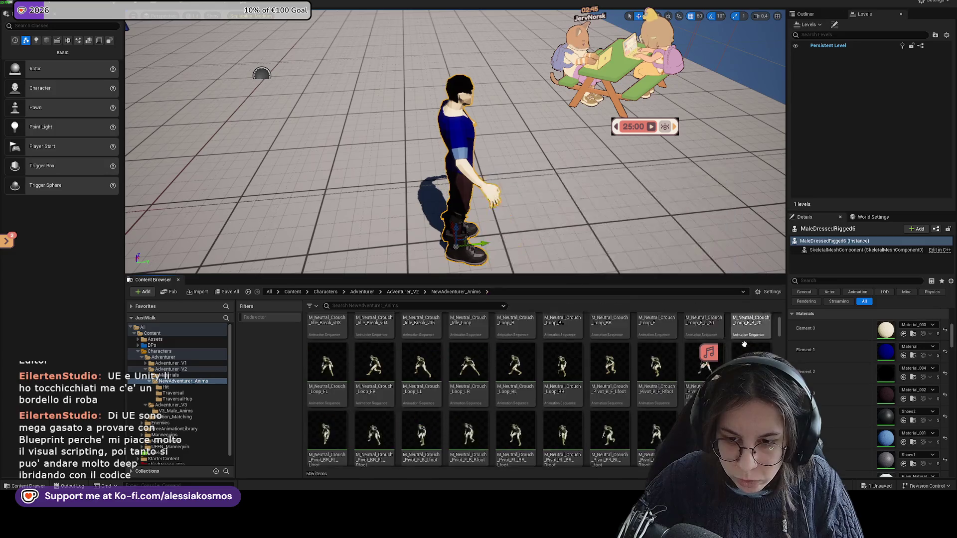
scroll(523, 352, "up", 2)
Filter the animations by 'run' and bring up actions for the first run result
left_click(515, 352)
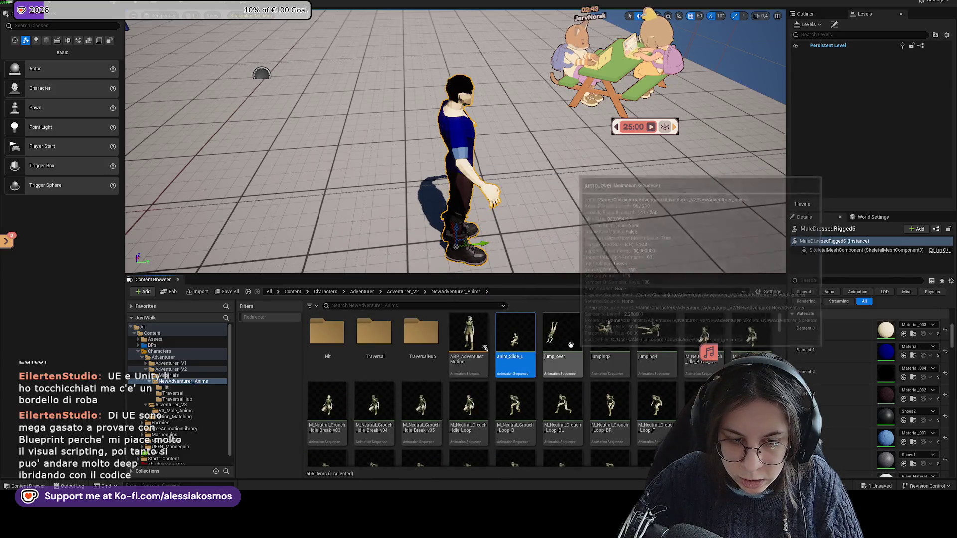
scroll(546, 356, "down", 1)
scroll(547, 357, "down", 3)
type("run")
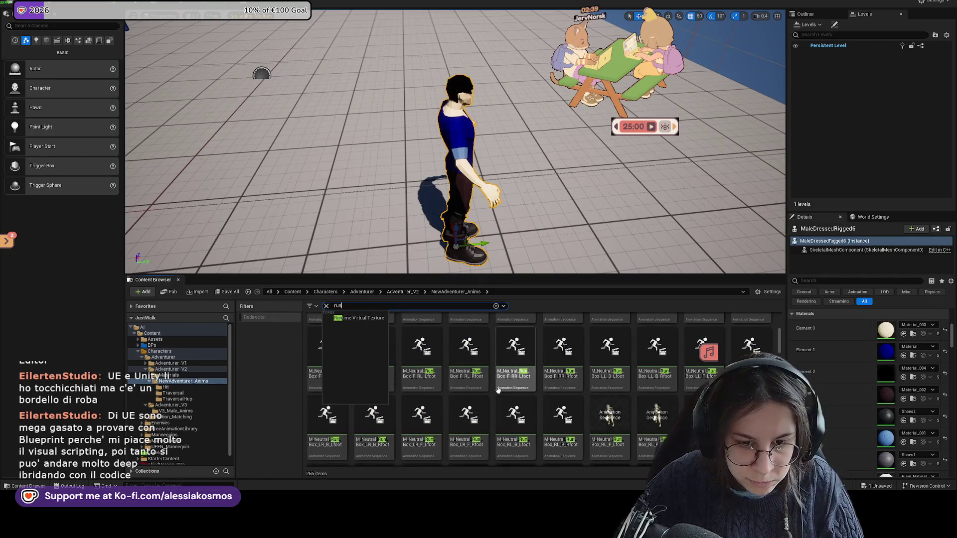
left_click(467, 351)
scroll(468, 337, "up", 2)
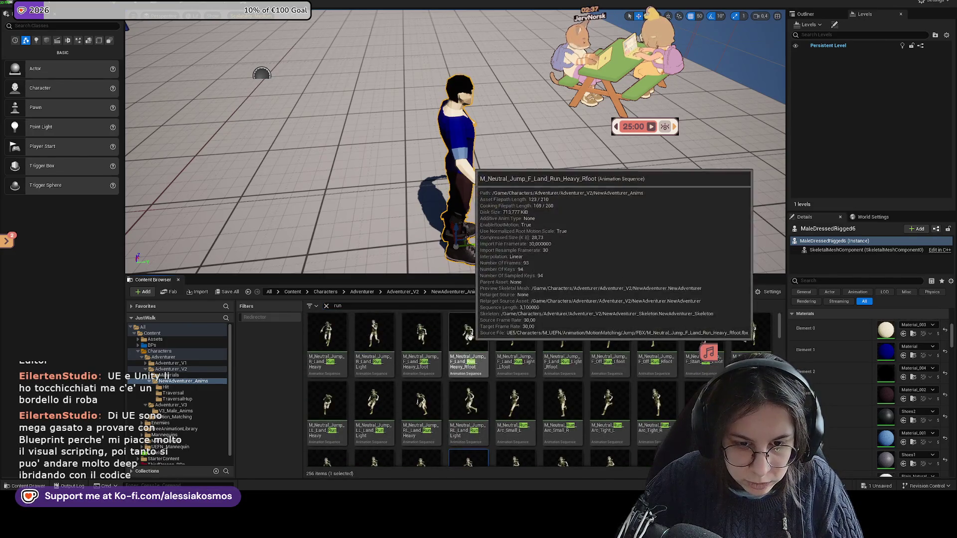
right_click(330, 340)
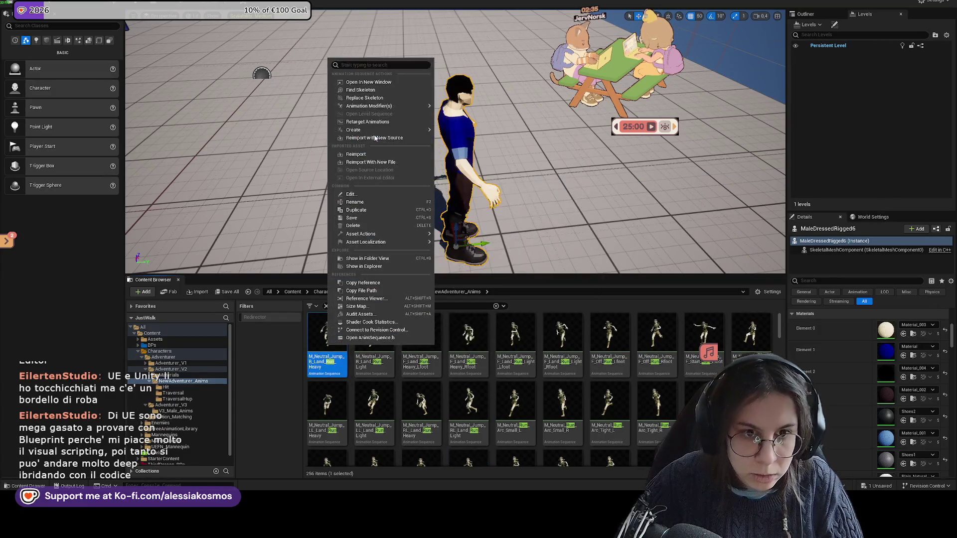
Retarget Getting_Hit_1 with MaleDressedRigged as the target mesh and start Export Animations
left_click(386, 123)
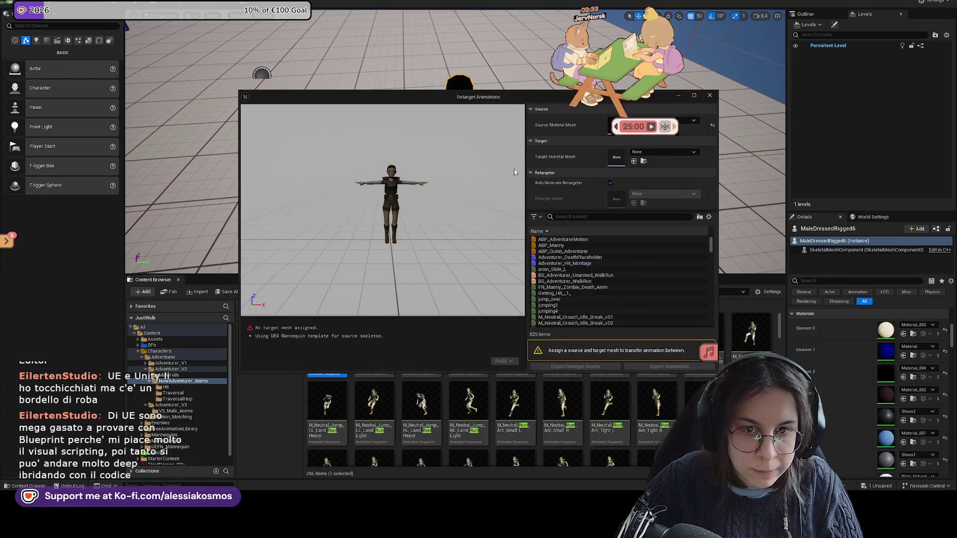
left_click(652, 155)
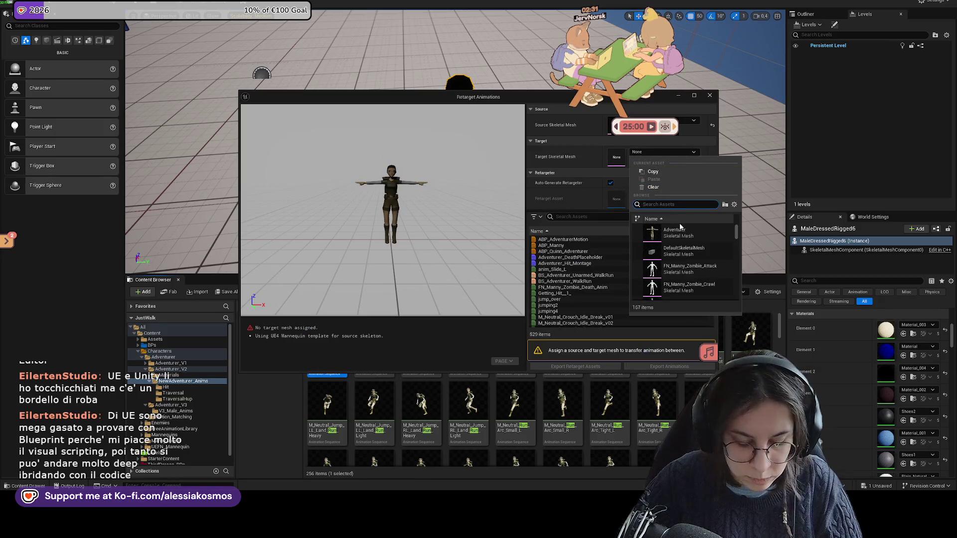
type("male")
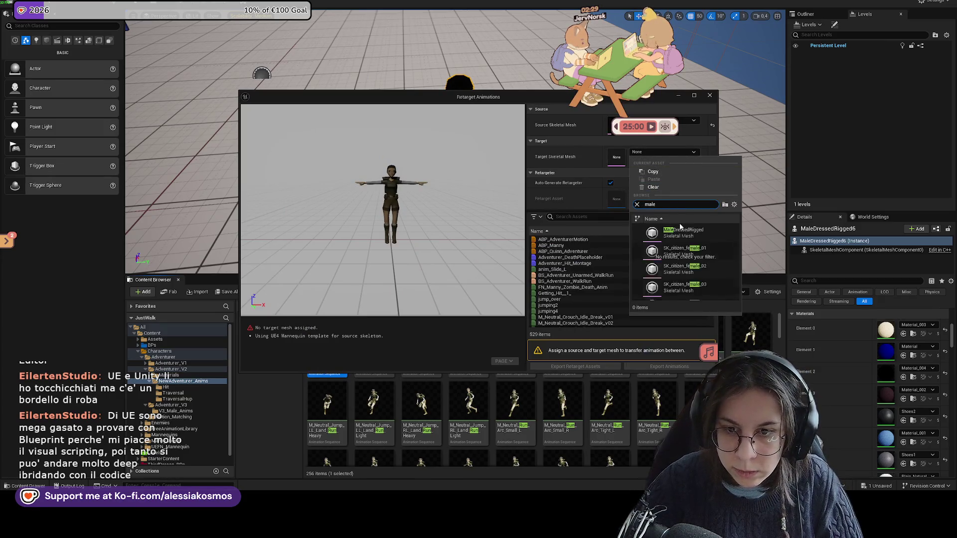
left_click(694, 229)
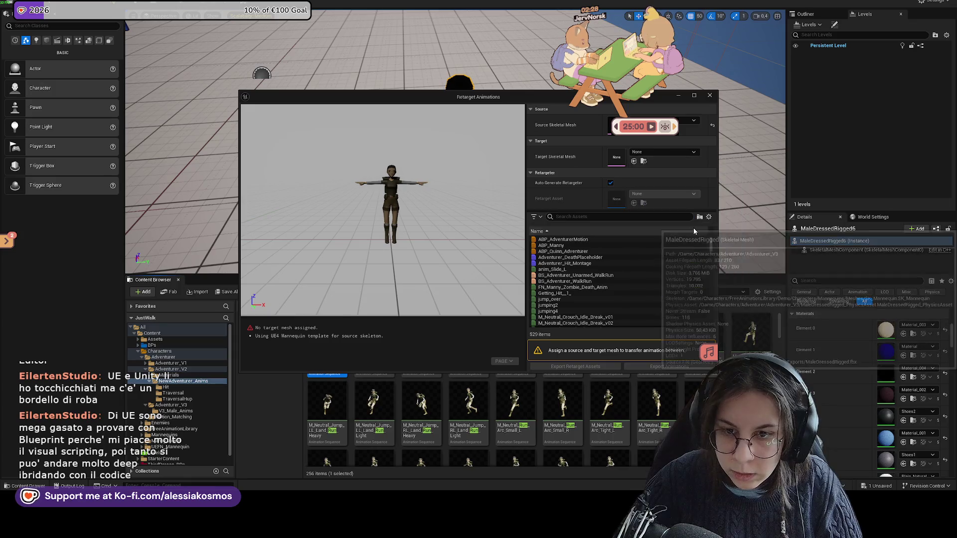
scroll(564, 288, "down", 1)
left_click(561, 282)
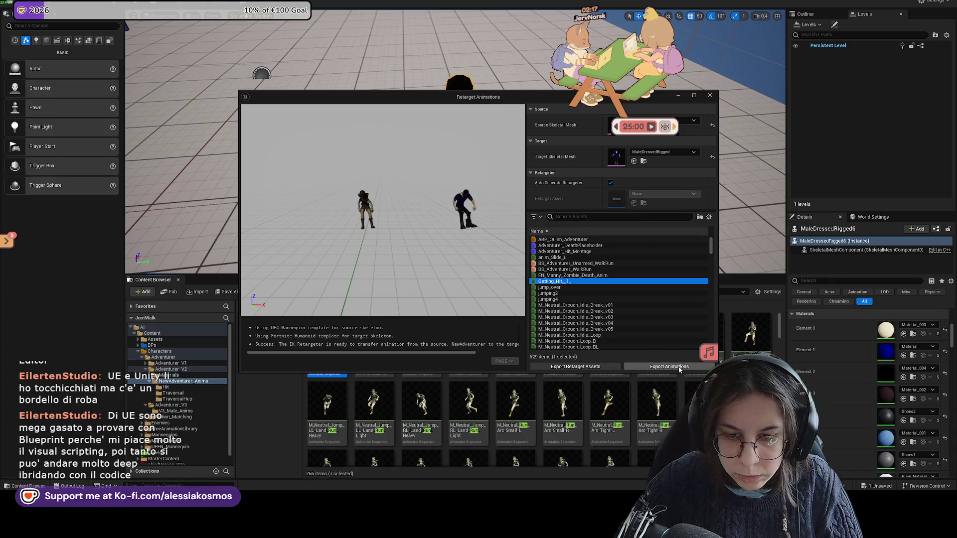
scroll(594, 269, "down", 5)
scroll(594, 254, "down", 5)
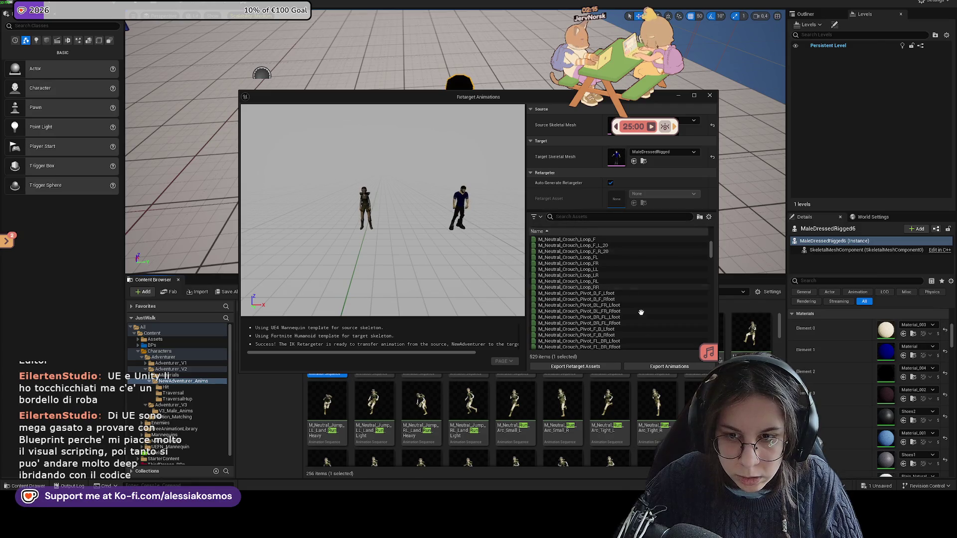
left_click(662, 367)
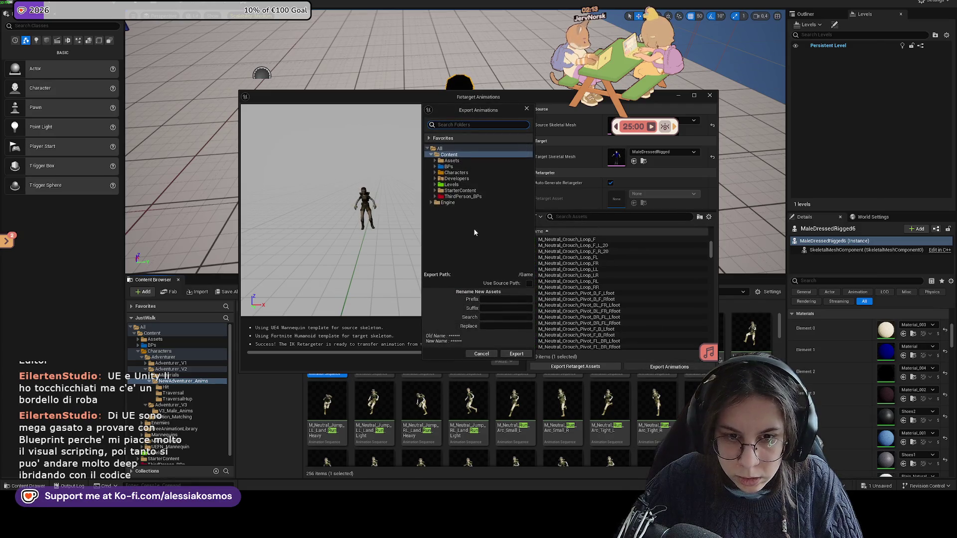
Choose Characters > Adventurer > Adventurer_V3 > V3_Male_Anims as the folder and run the export
left_click(434, 173)
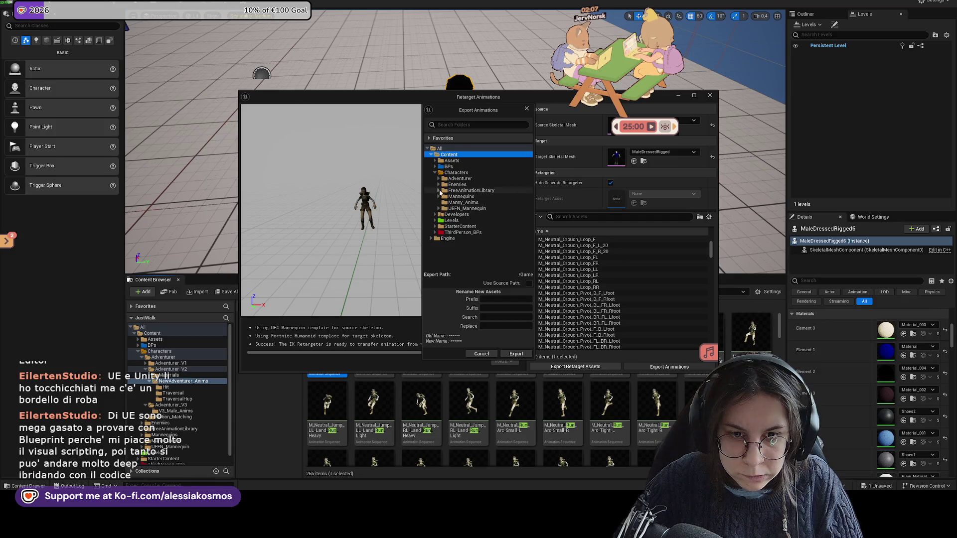
left_click(439, 178)
left_click(443, 197)
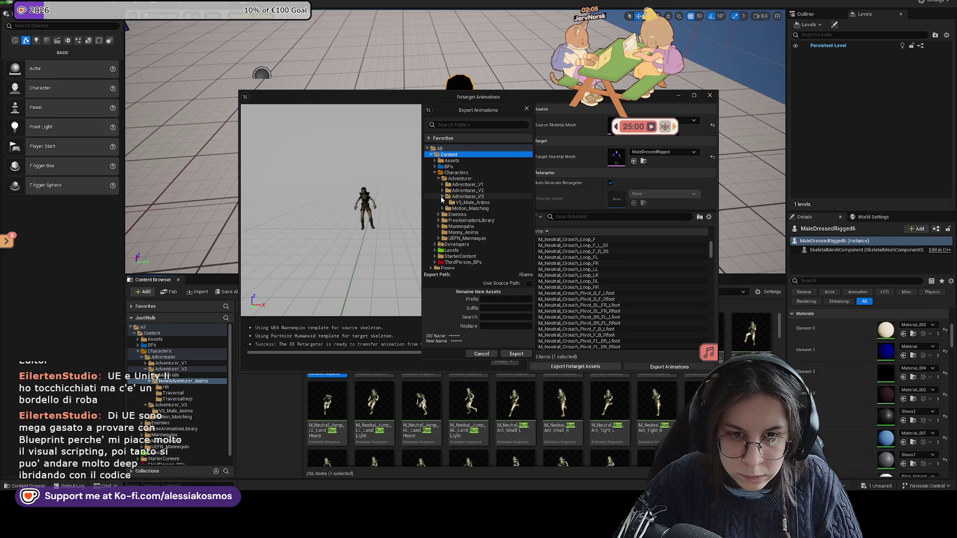
left_click(471, 202)
left_click(514, 355)
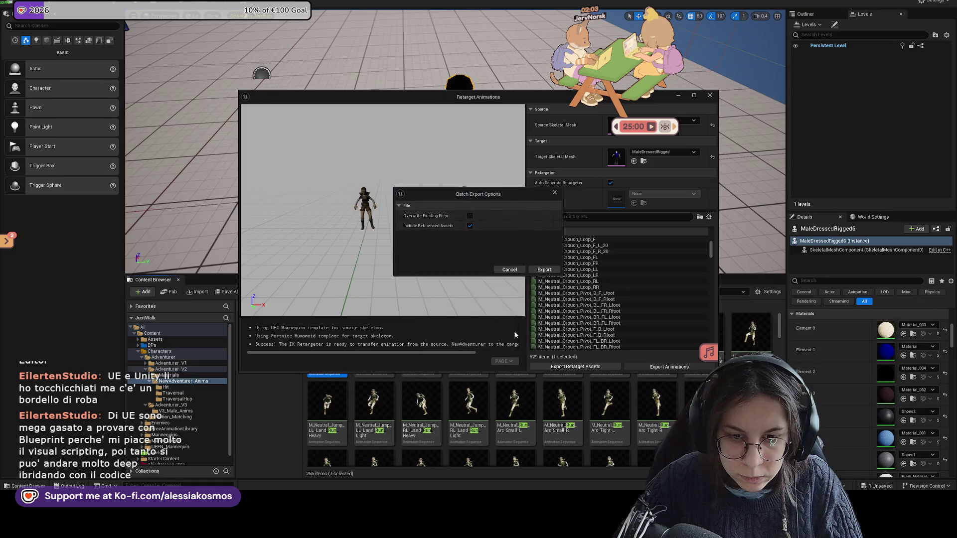
left_click(543, 270)
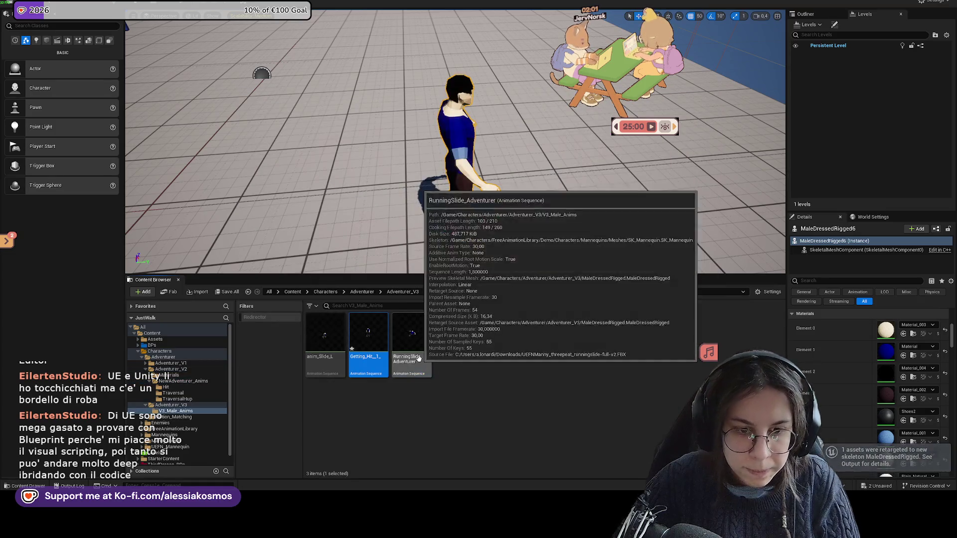
Return to NewAdventurer_Anims filtered to run animations and bring up actions for one of them
left_click(396, 291)
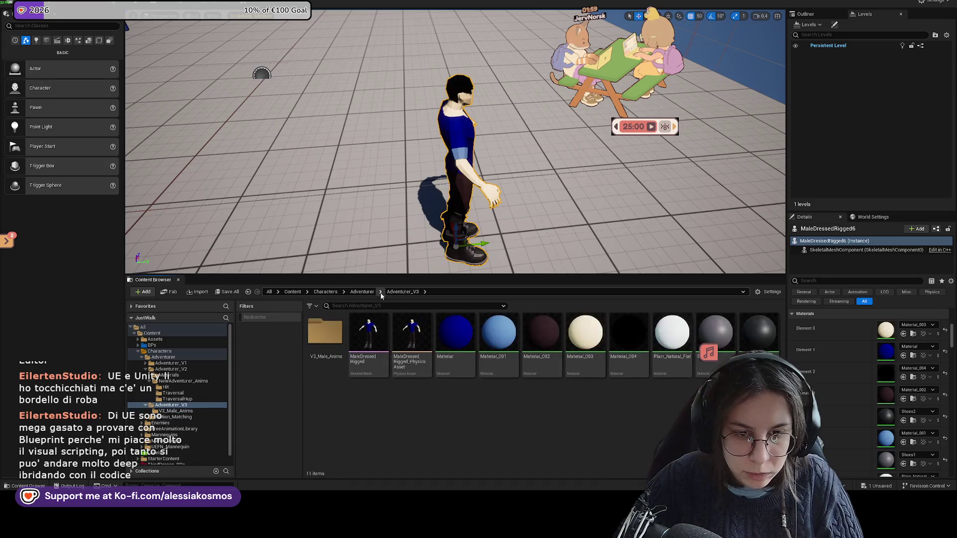
left_click(362, 292)
double_click(370, 333)
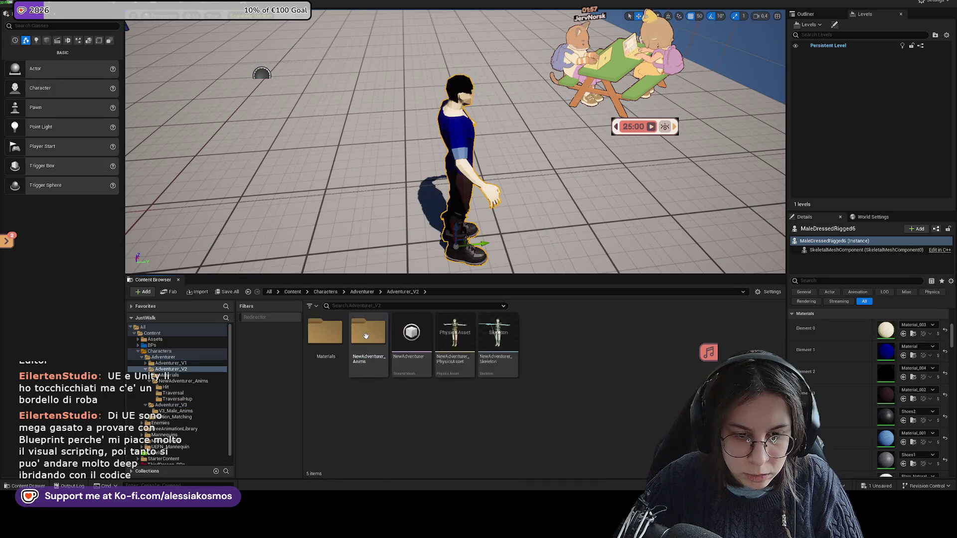
double_click(381, 335)
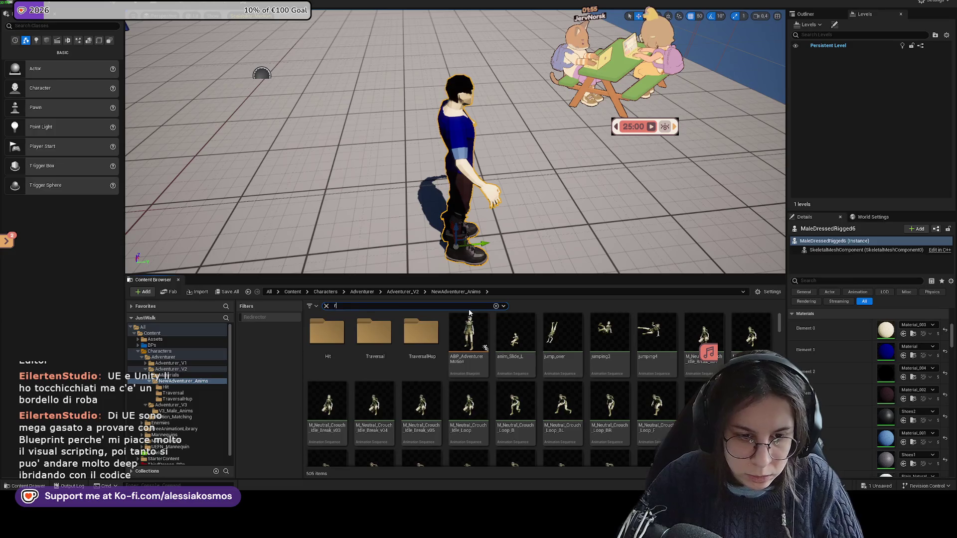
type("un")
left_click(422, 341)
right_click(421, 340)
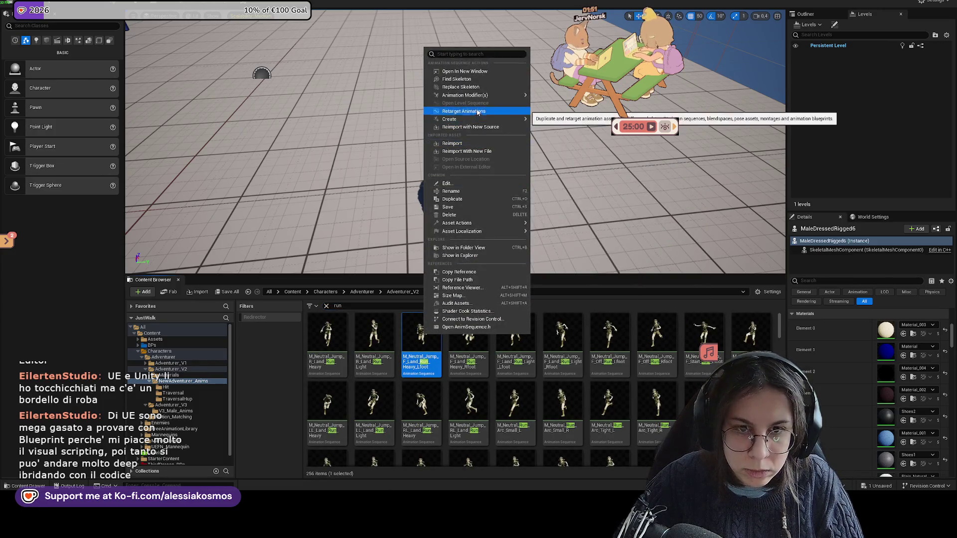
Start Retarget Animations targeting MaleDressedRigged and preview Jump_B_Land_Run_Heavy
left_click(478, 112)
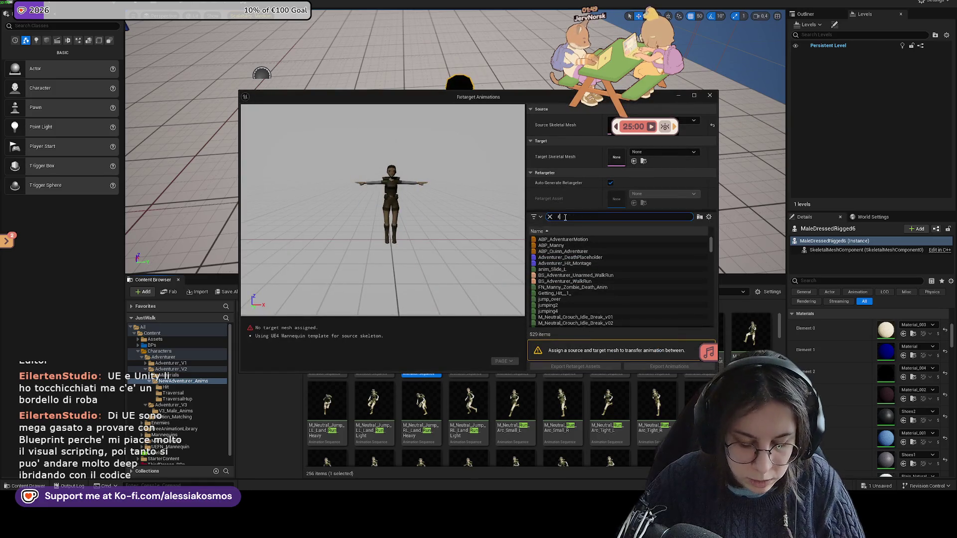
left_click(582, 251)
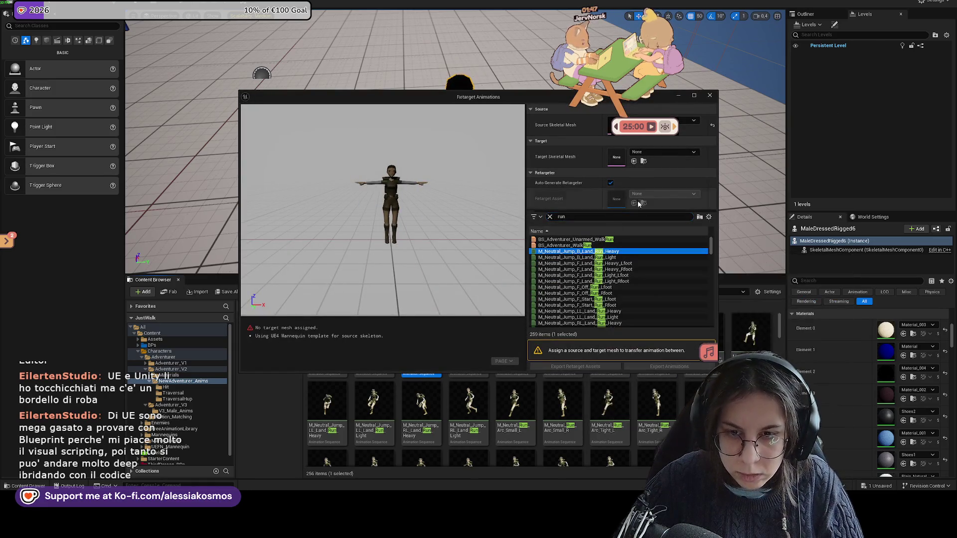
left_click(664, 152)
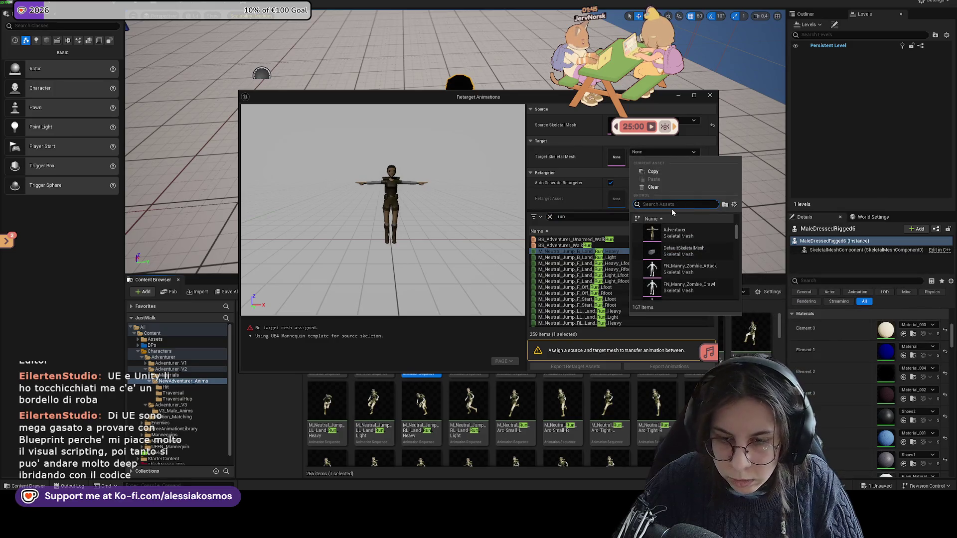
key("Escape")
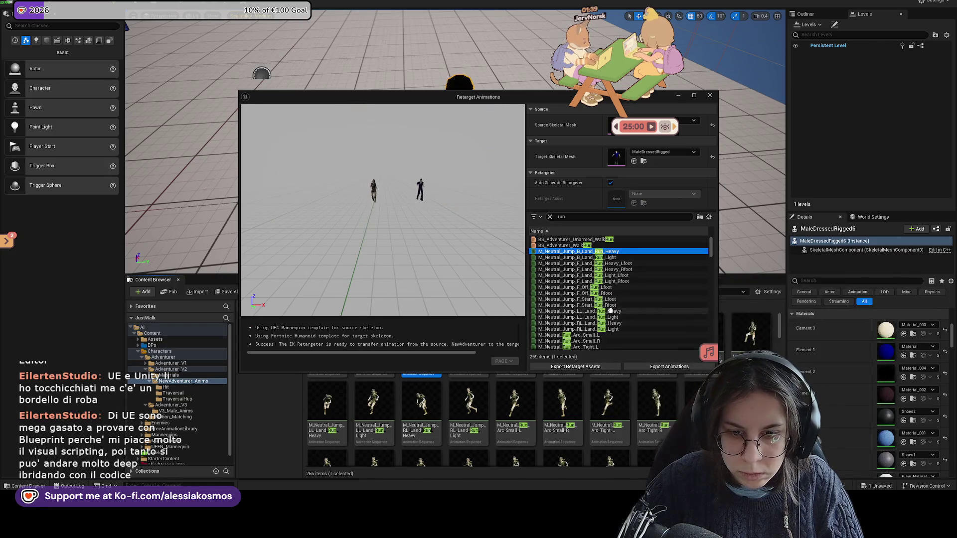
scroll(709, 261, "down", 3)
left_click_drag(709, 328, 708, 346)
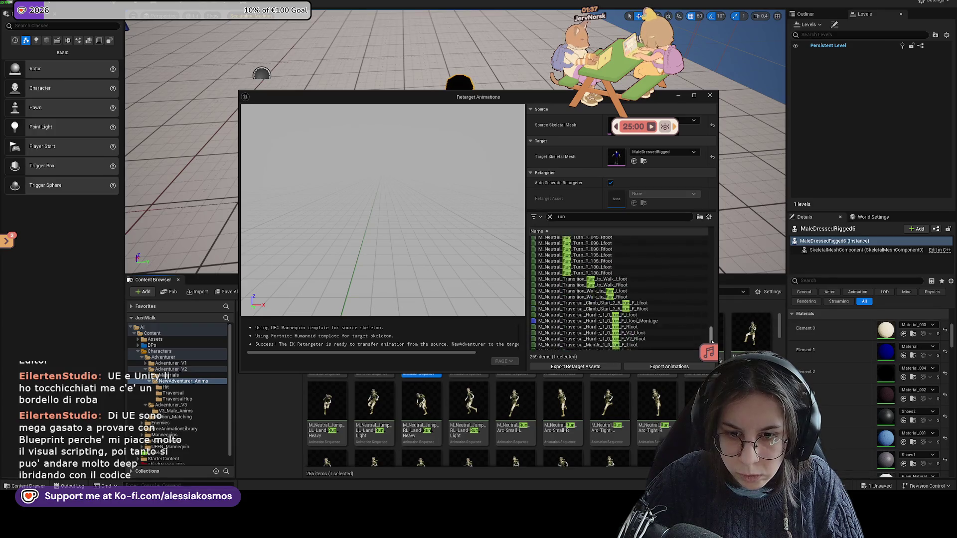
Preview run-to-walk and MM_Run_Fwd, select all run clips, then start a new 'walk' search
left_click(591, 246)
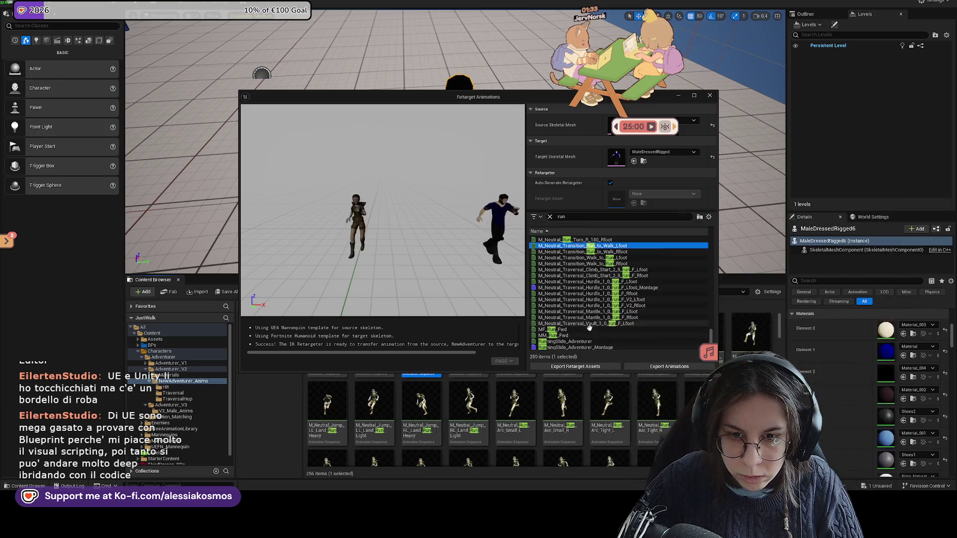
left_click(666, 338)
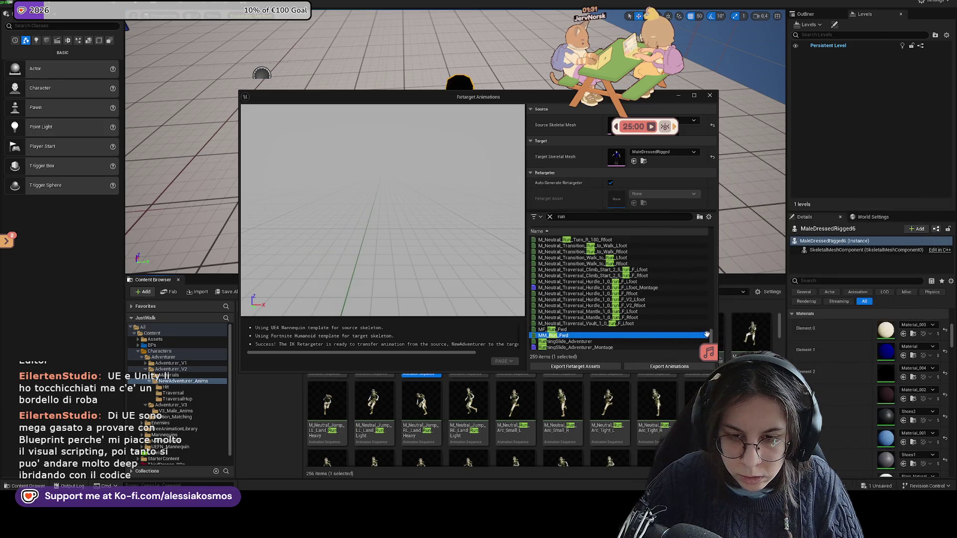
left_click_drag(711, 338, 716, 241)
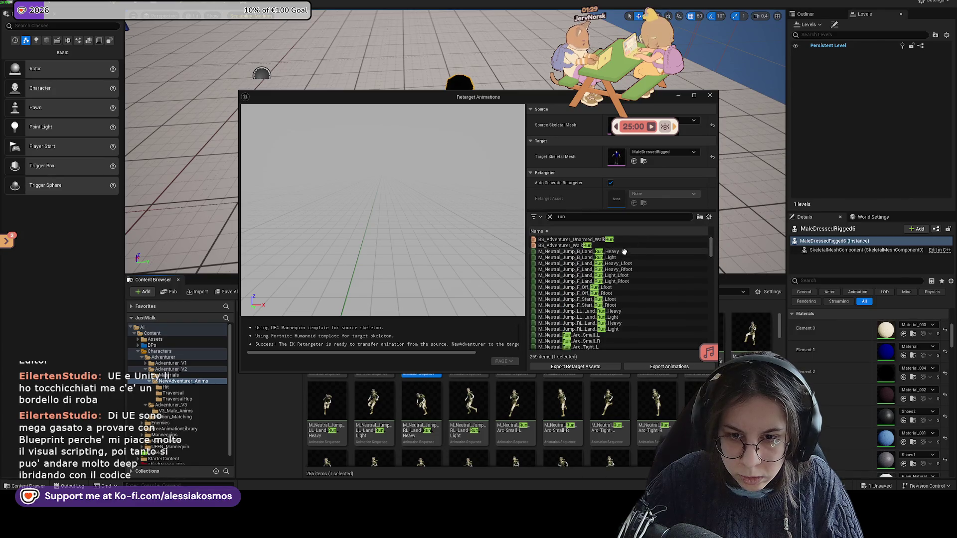
key("ctrl+a")
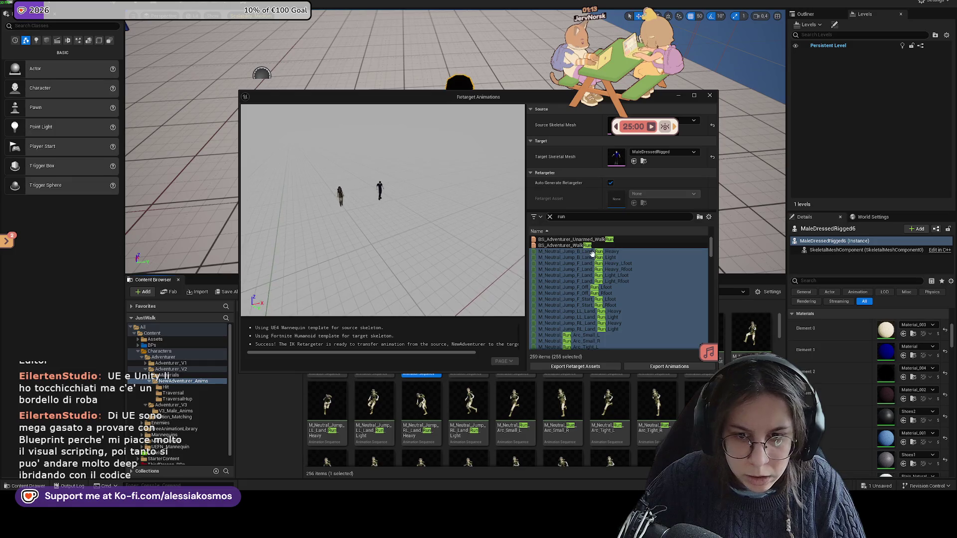
scroll(595, 307, "down", 3)
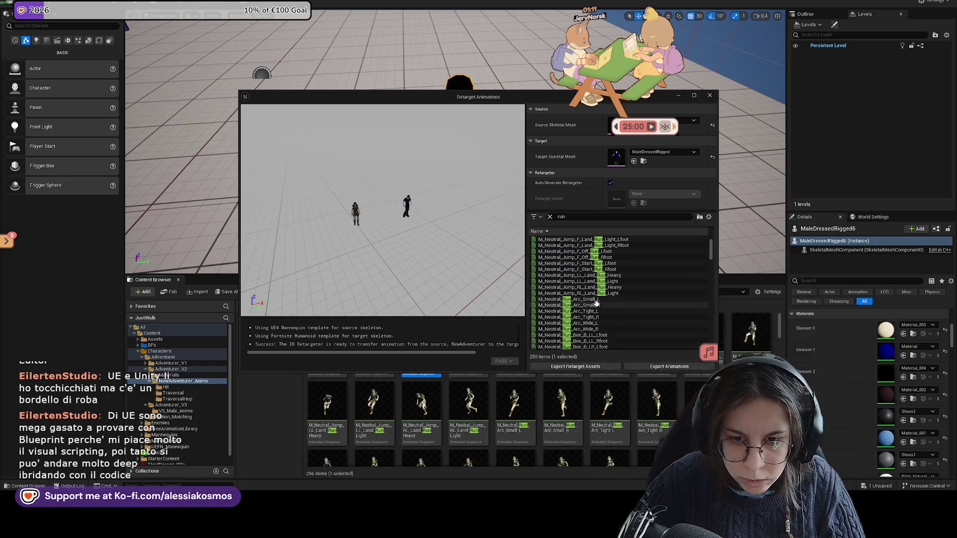
scroll(596, 315, "down", 3)
scroll(599, 325, "down", 3)
scroll(599, 321, "down", 3)
scroll(593, 247, "down", 3)
key("BackSpace")
key("BackSpace")
type("walk")
Preview a couple of Walk_Start clips, then range-select the Stop through MM_Walk rows, giving 91 of 120 selected
left_click(616, 314)
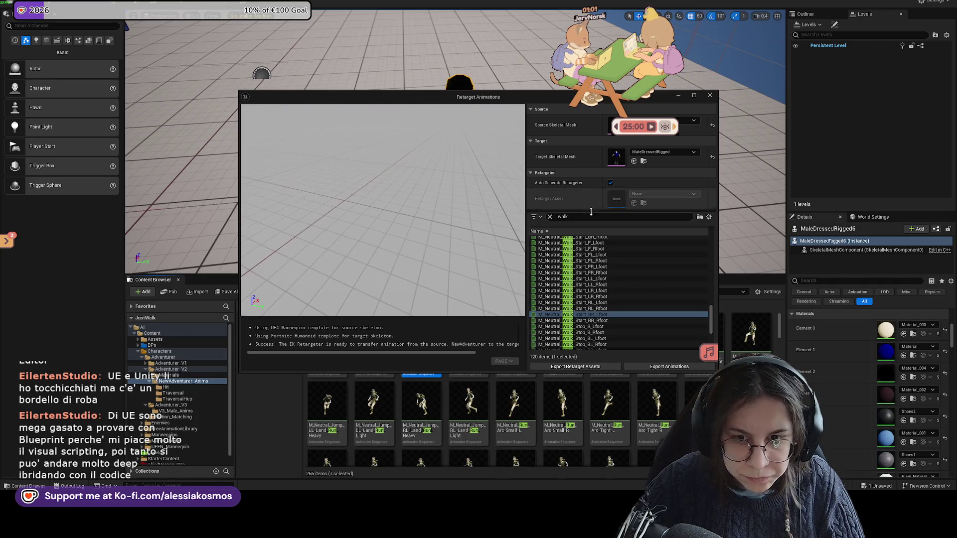
left_click(595, 260)
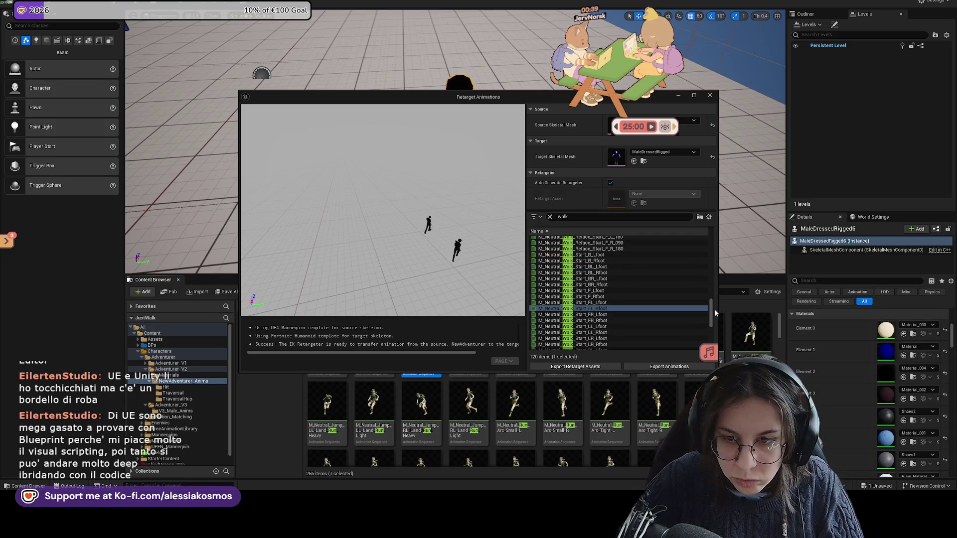
left_click_drag(713, 309, 709, 245)
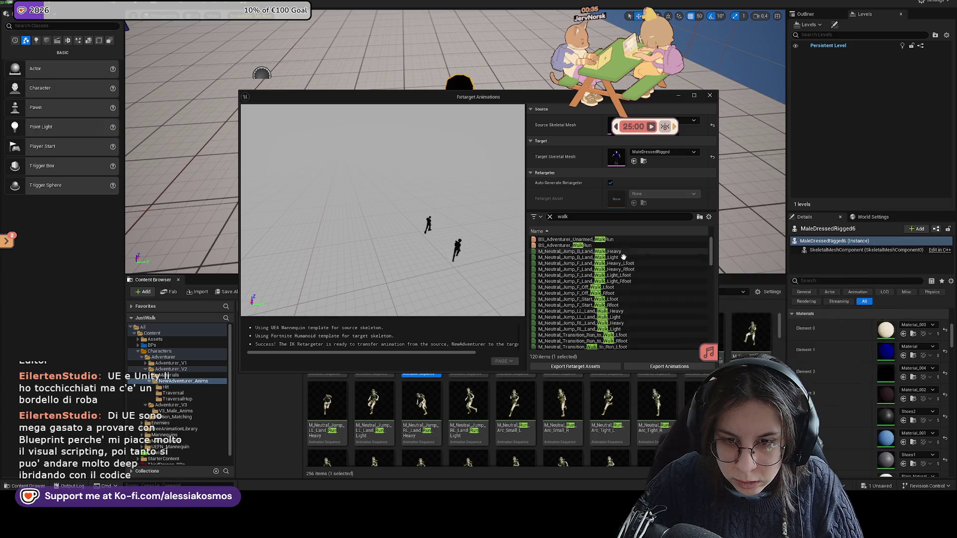
scroll(621, 299, "down", 3)
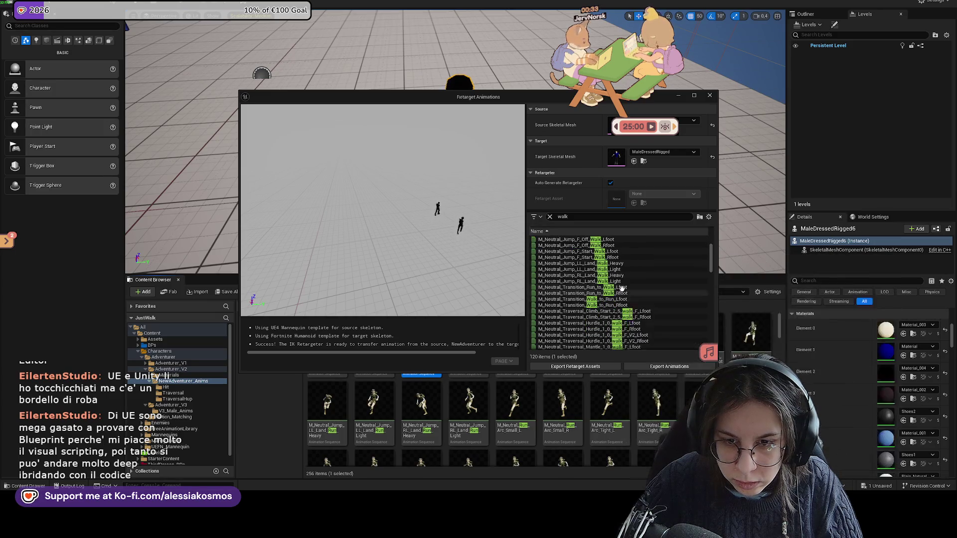
scroll(673, 309, "down", 5)
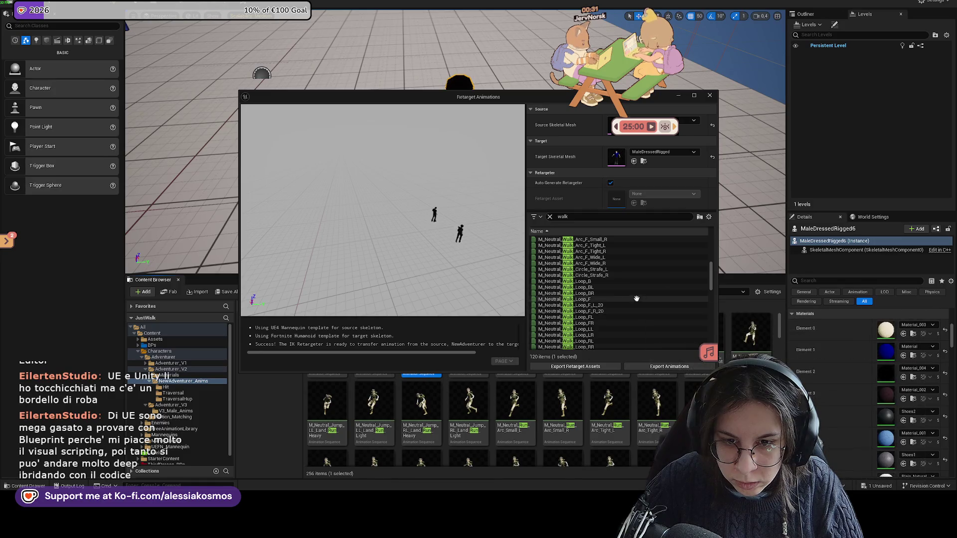
scroll(617, 285, "down", 3)
scroll(621, 307, "down", 3)
scroll(621, 318, "down", 3)
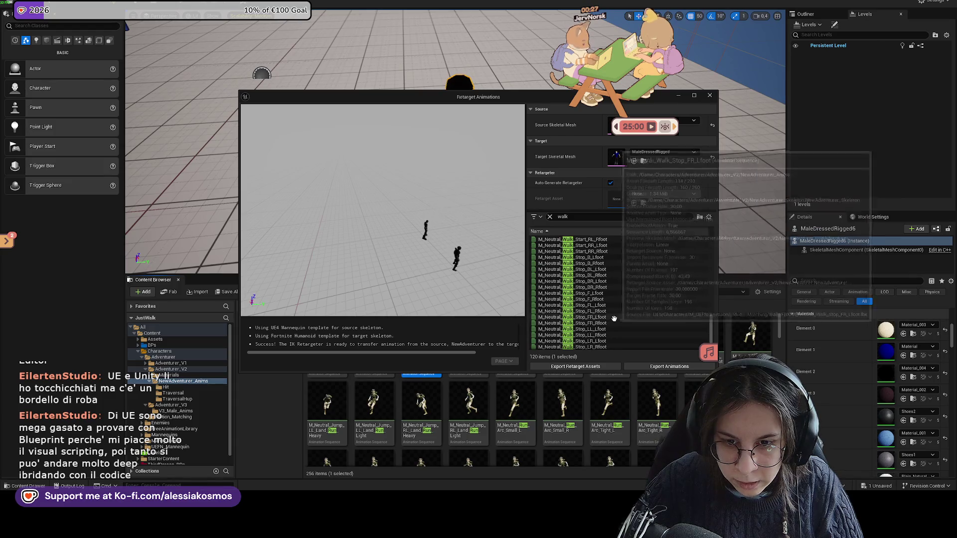
scroll(598, 326, "down", 5)
left_click(591, 330, "shift")
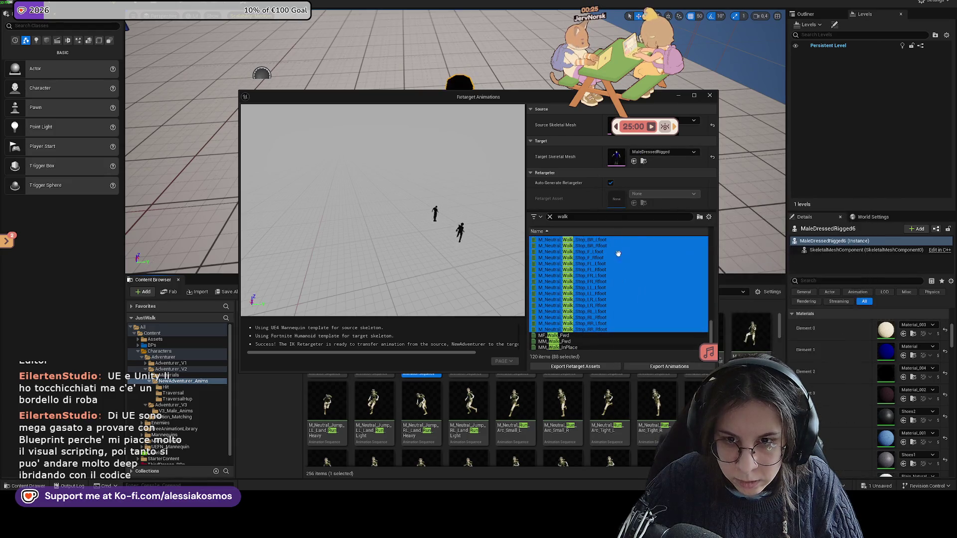
left_click(622, 348, "shift")
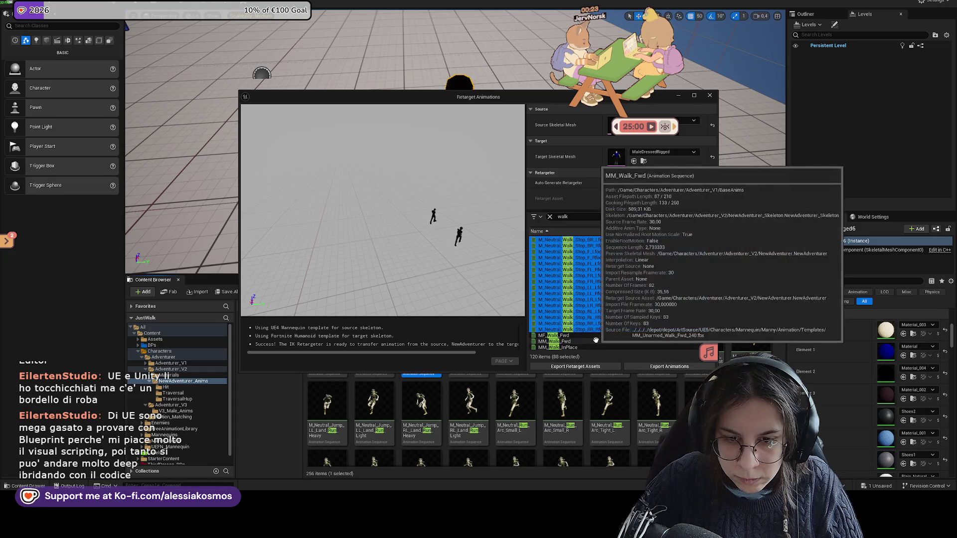
Choose Characters > Adventurer > Adventurer_V3 > V3_Male_Anims as the export destination for the walk animations
left_click(660, 366)
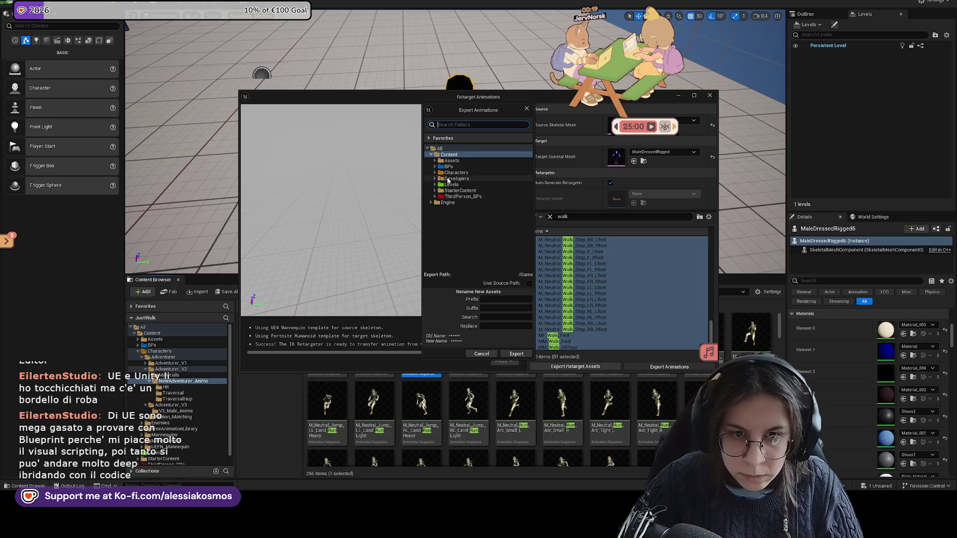
left_click(436, 184)
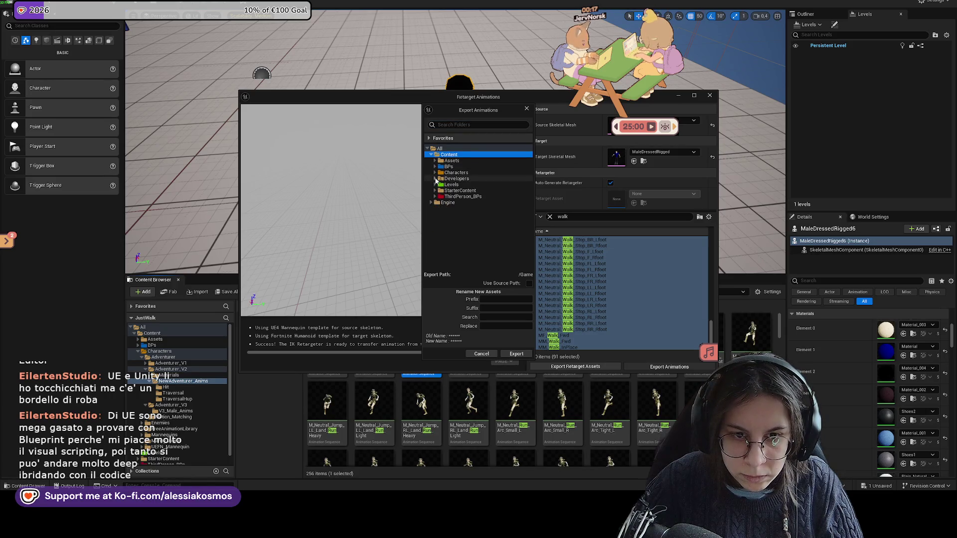
left_click(435, 184)
left_click(436, 172)
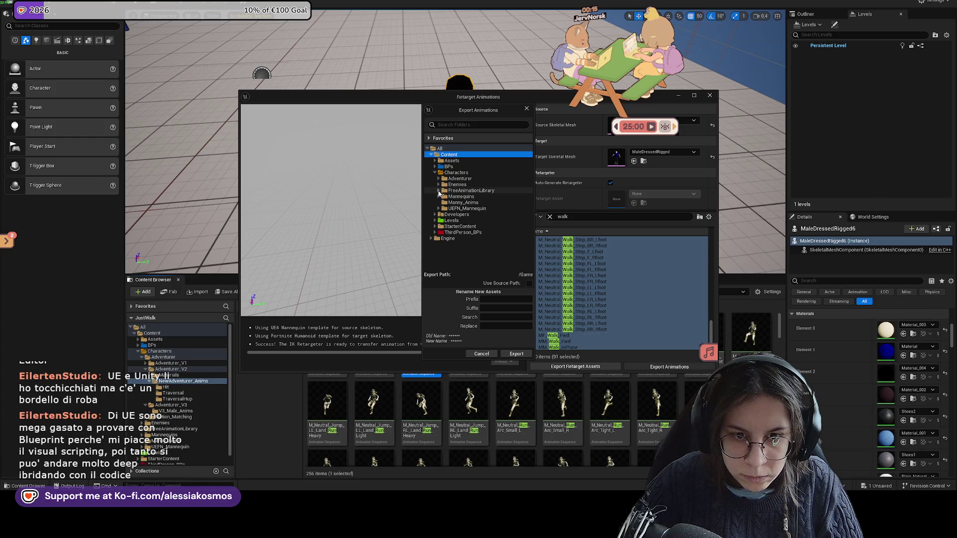
left_click(439, 180)
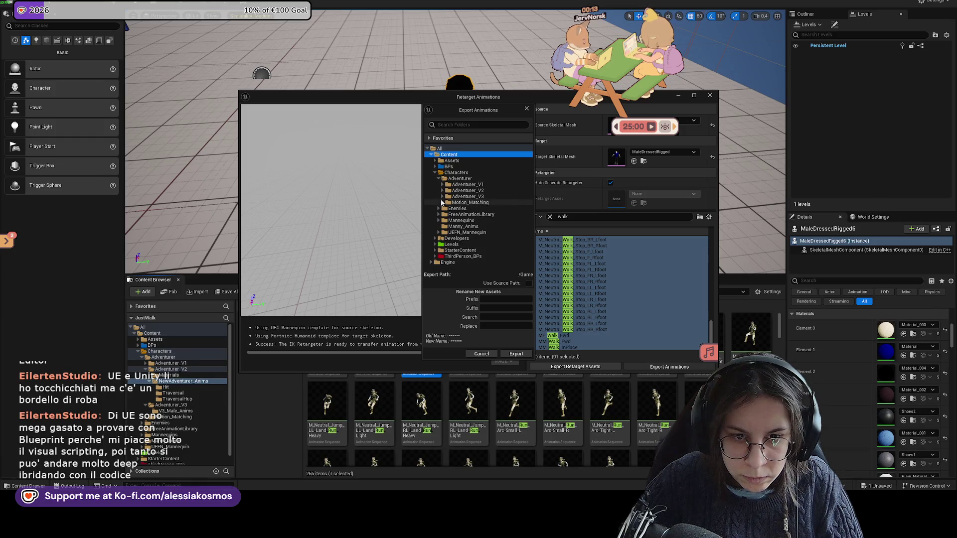
left_click(443, 196)
left_click(479, 203)
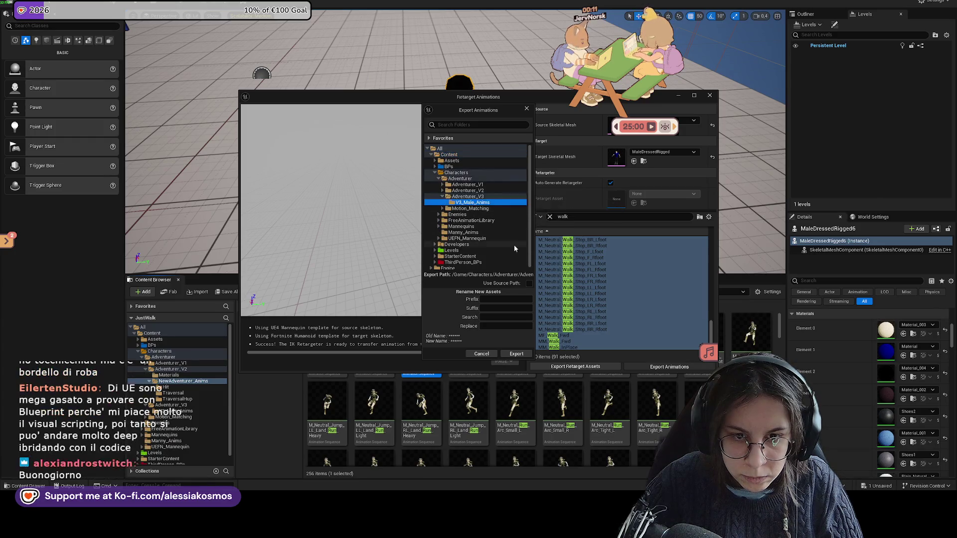
Create a new Walk_Run folder under V3_Male_Anims, confirm it as destination and proceed to the batch export options
right_click(485, 207)
left_click(496, 207)
type("Walk-Run")
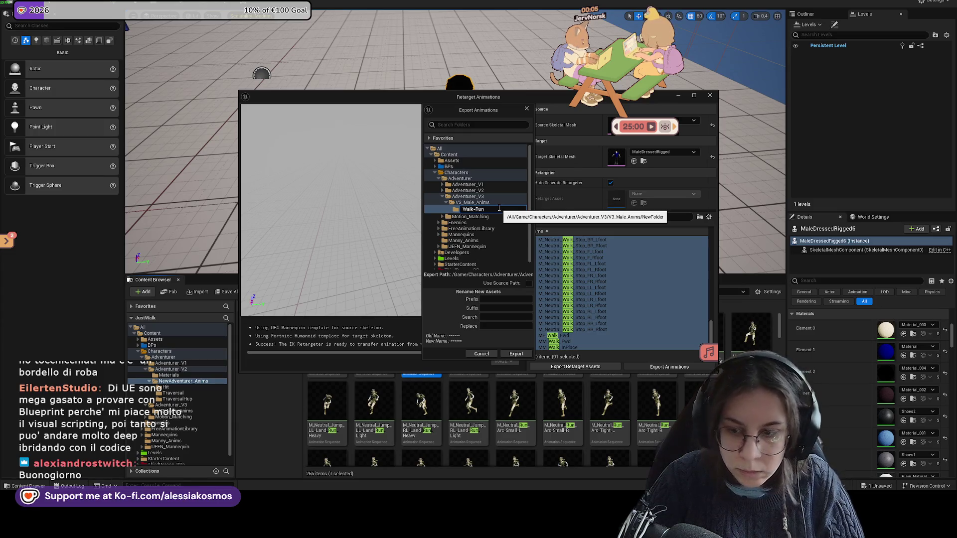
key("BackSpace")
key("BackSpace")
key("BackSpace")
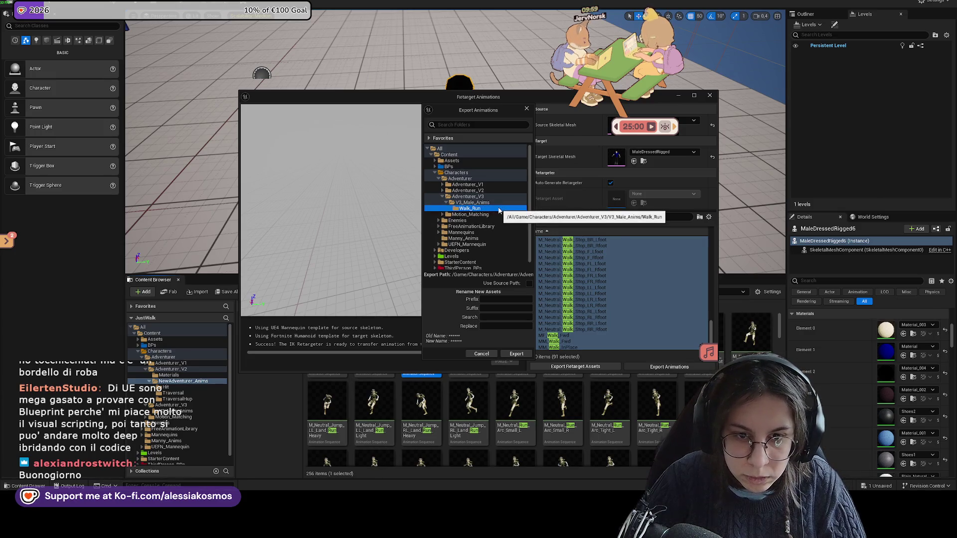
left_click(517, 354)
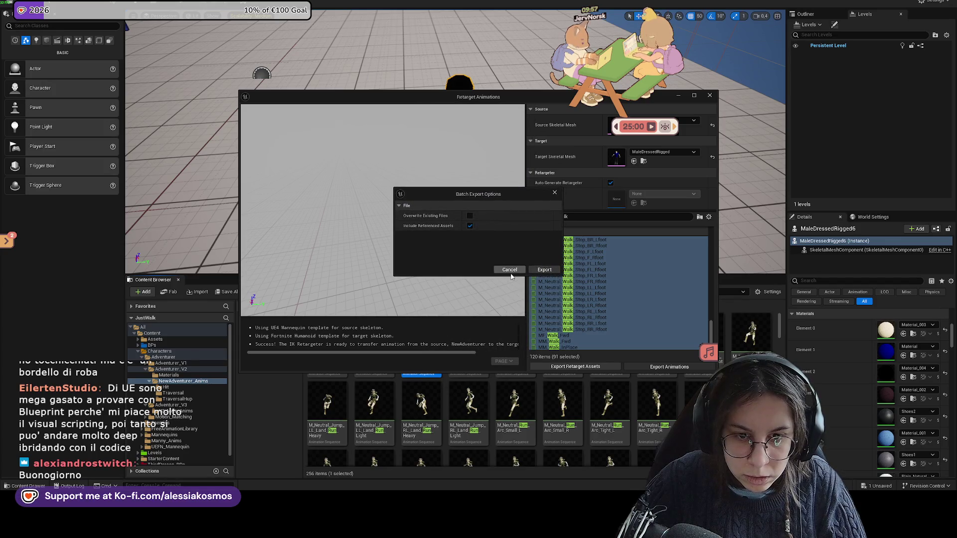
left_click(544, 269)
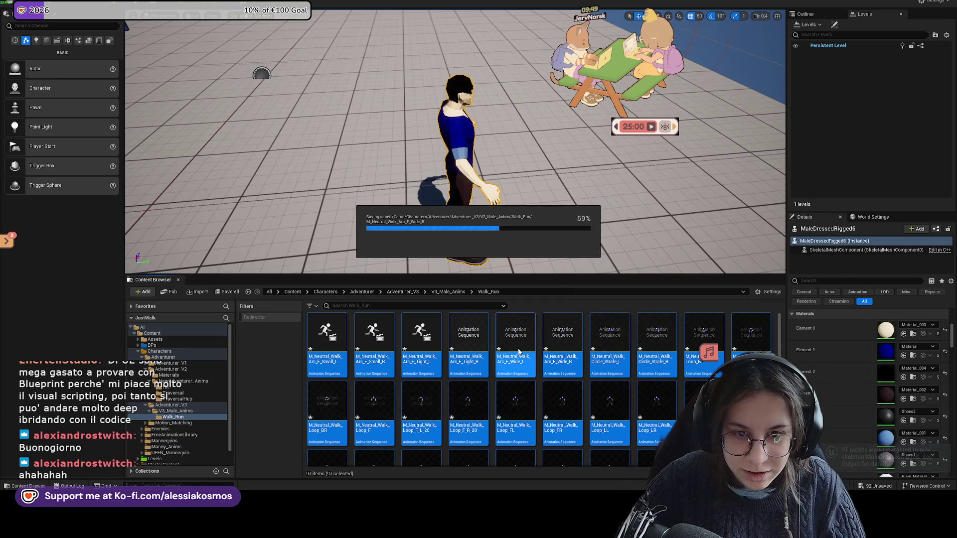
Navigate back up to V3_Male_Anims to see Walk_Run beside the earlier retargeted animations
left_click(446, 292)
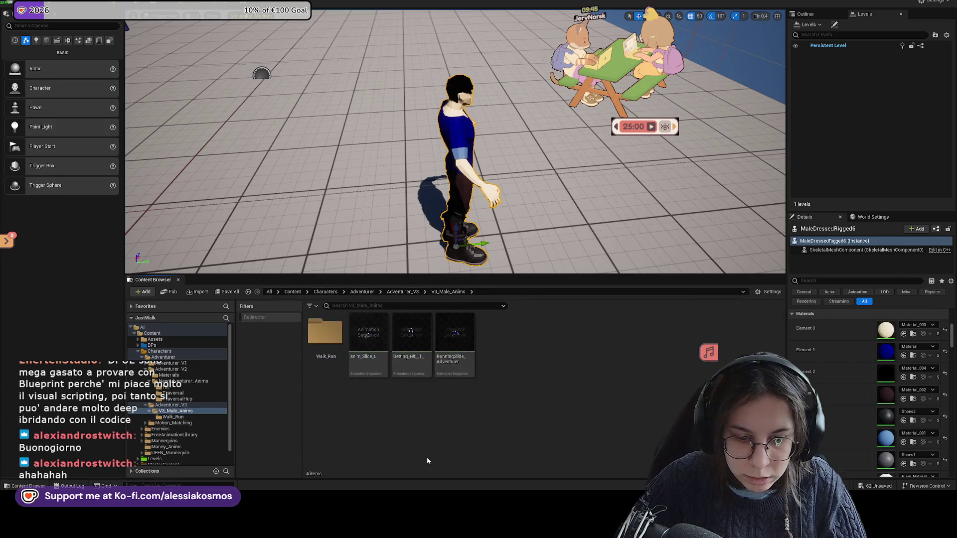